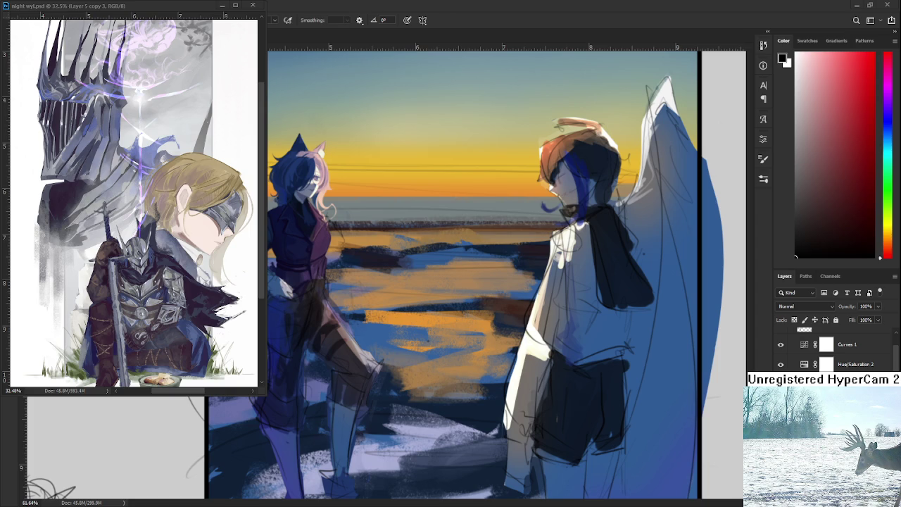
# Zoom into the left figure and sample dark blue-purple and magenta tones from its coat.
pyautogui.scroll(3, 420, 325)
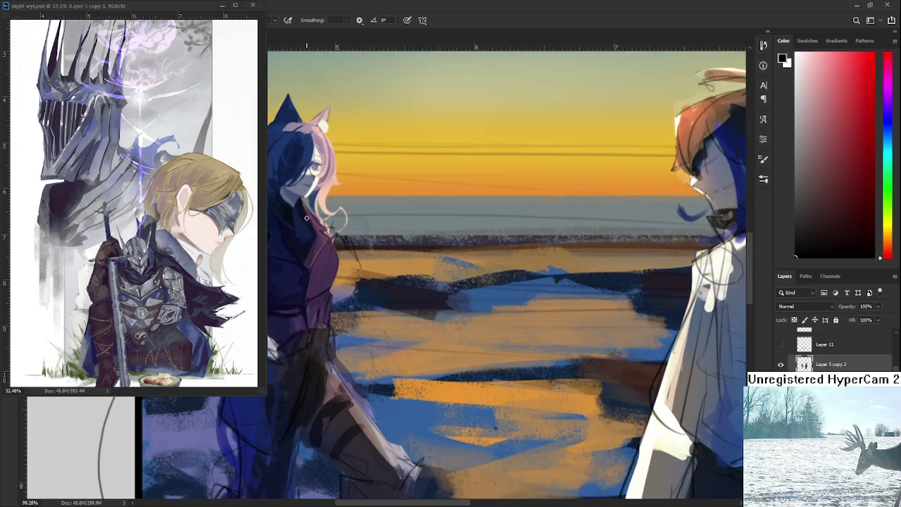
pyautogui.scroll(2, 420, 324)
pyautogui.scroll(1, 420, 325)
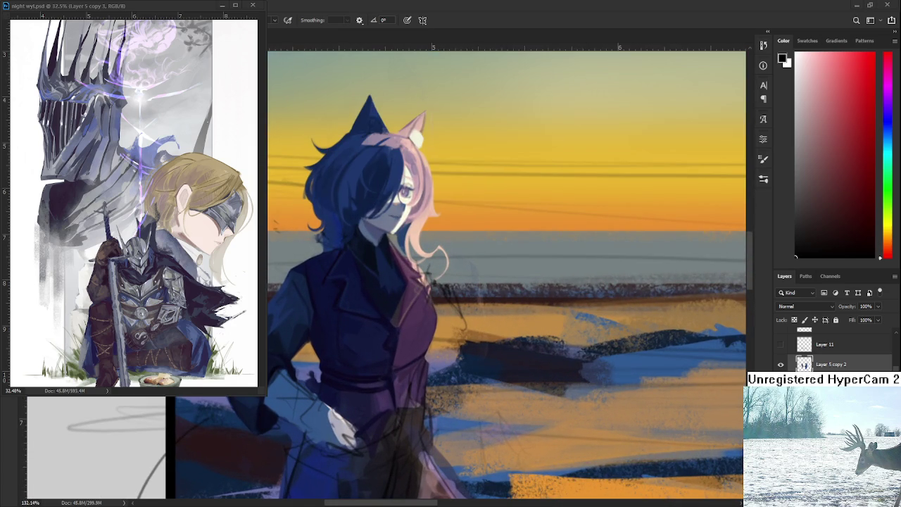
pyautogui.scroll(1, 436, 351)
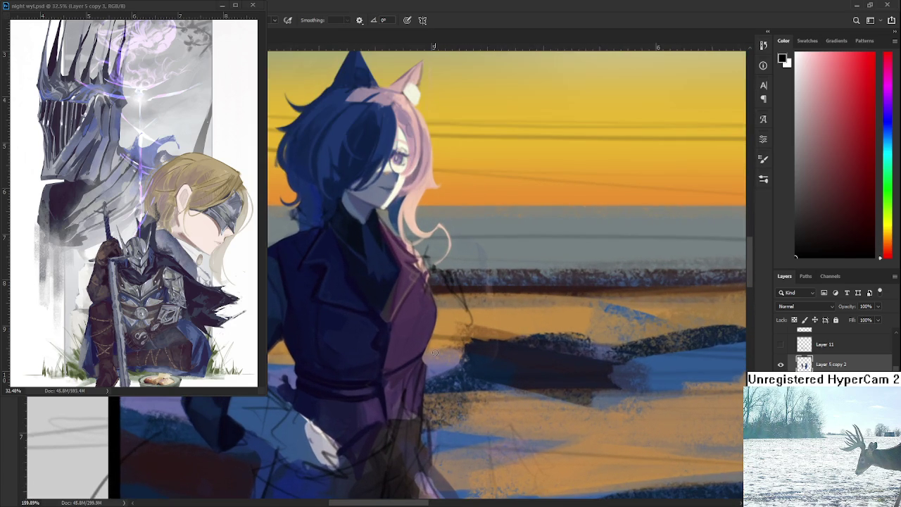
pyautogui.keyDown('alt'); pyautogui.click(425, 273); pyautogui.keyUp('alt')
pyautogui.moveTo(372, 322); pyautogui.dragTo(388, 361)
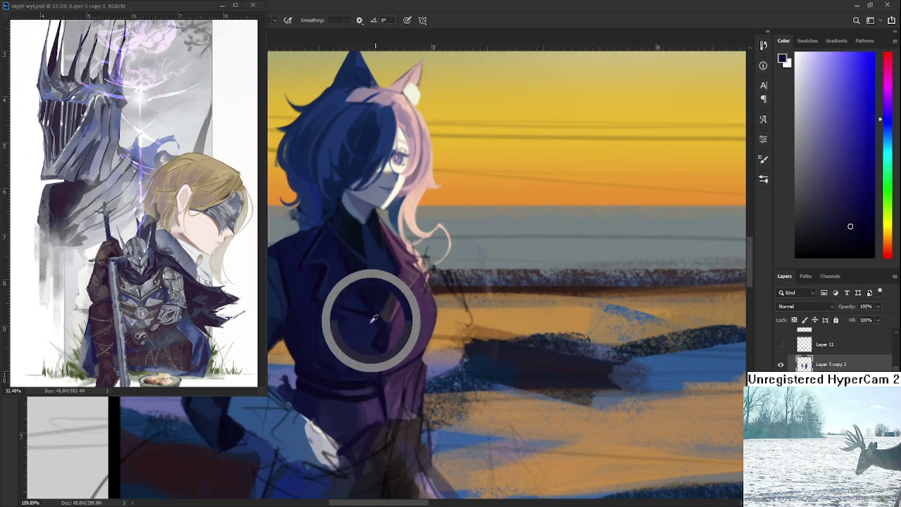
pyautogui.moveTo(426, 319); pyautogui.dragTo(398, 253)
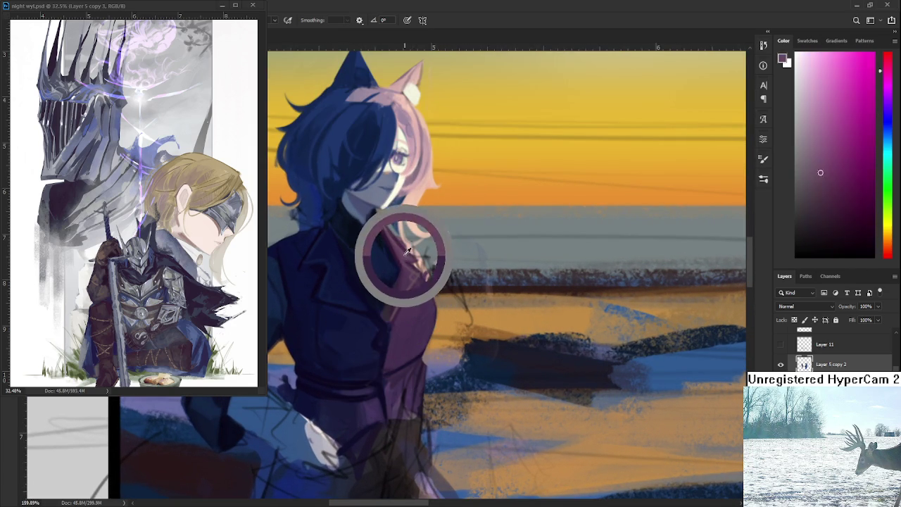
pyautogui.keyDown('alt'); pyautogui.click(415, 339); pyautogui.keyUp('alt')
# Paint lighter, smoother purple over the lapel, resampling pinker and darker coat purples.
pyautogui.press('e')
pyautogui.press('b')
pyautogui.keyDown('alt'); pyautogui.click(402, 256); pyautogui.keyUp('alt')
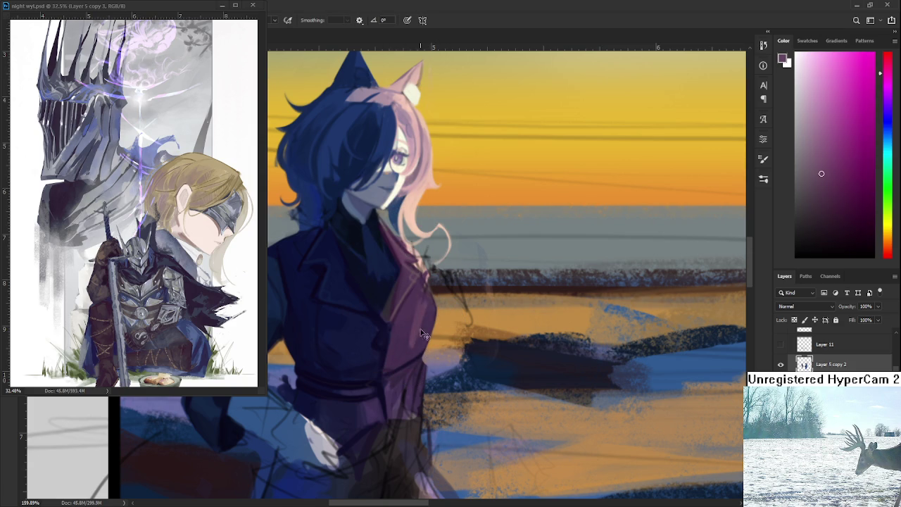
pyautogui.moveTo(415, 291); pyautogui.dragTo(400, 330)
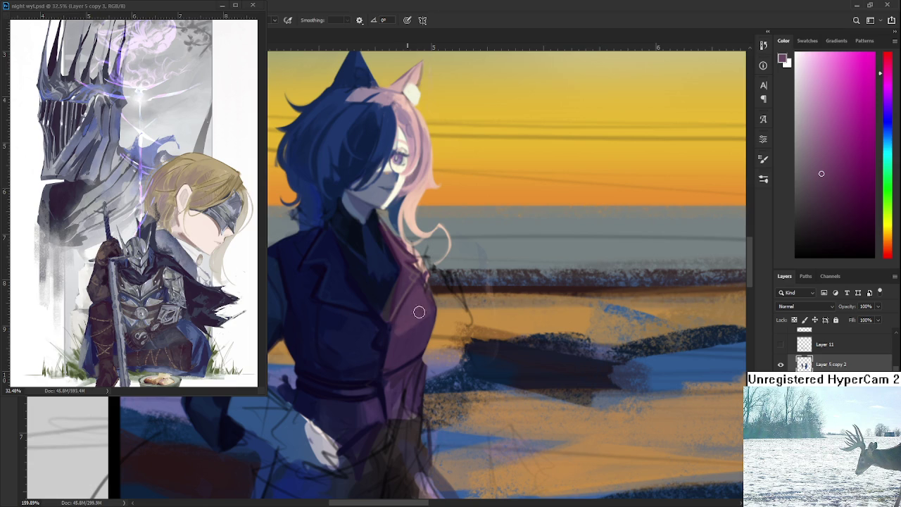
pyautogui.keyDown('alt'); pyautogui.click(405, 333); pyautogui.keyUp('alt')
pyautogui.keyDown('alt'); pyautogui.click(433, 308); pyautogui.keyUp('alt')
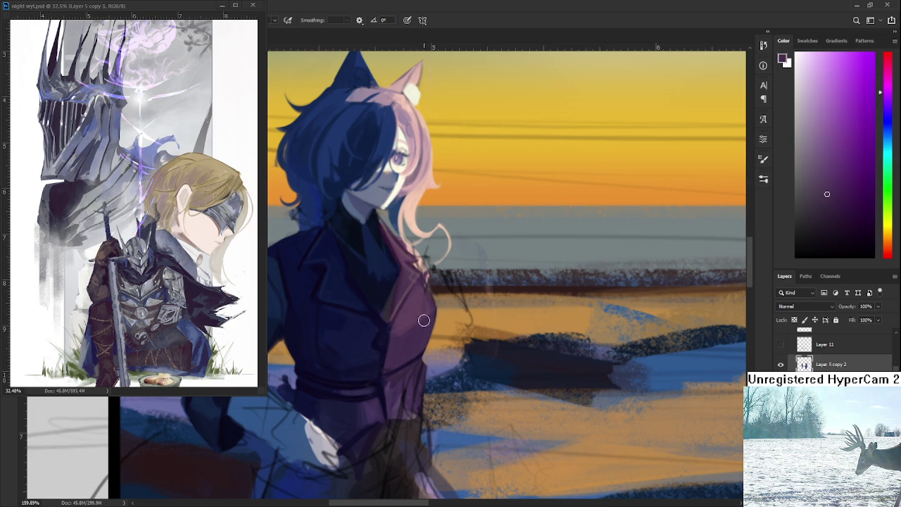
pyautogui.keyDown('alt'); pyautogui.click(418, 325); pyautogui.keyUp('alt')
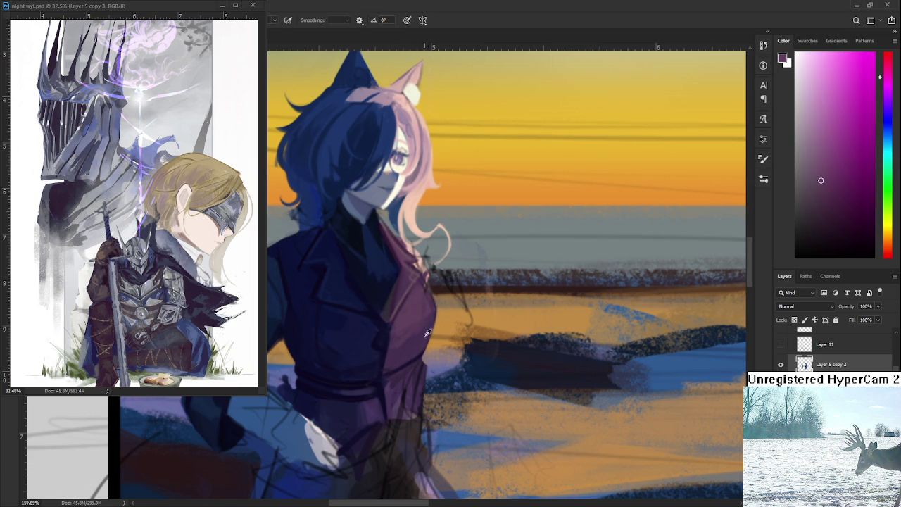
pyautogui.keyDown('alt'); pyautogui.click(426, 330); pyautogui.keyUp('alt')
pyautogui.keyDown('alt'); pyautogui.click(416, 308); pyautogui.keyUp('alt')
pyautogui.keyDown('alt'); pyautogui.click(397, 257); pyautogui.keyUp('alt')
pyautogui.press('e')
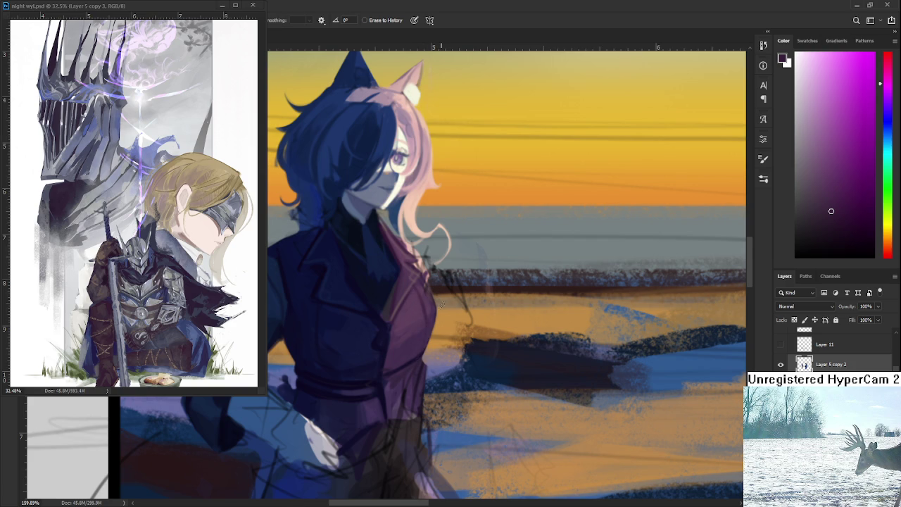
pyautogui.scroll(-2, 437, 327)
pyautogui.scroll(-1, 436, 327)
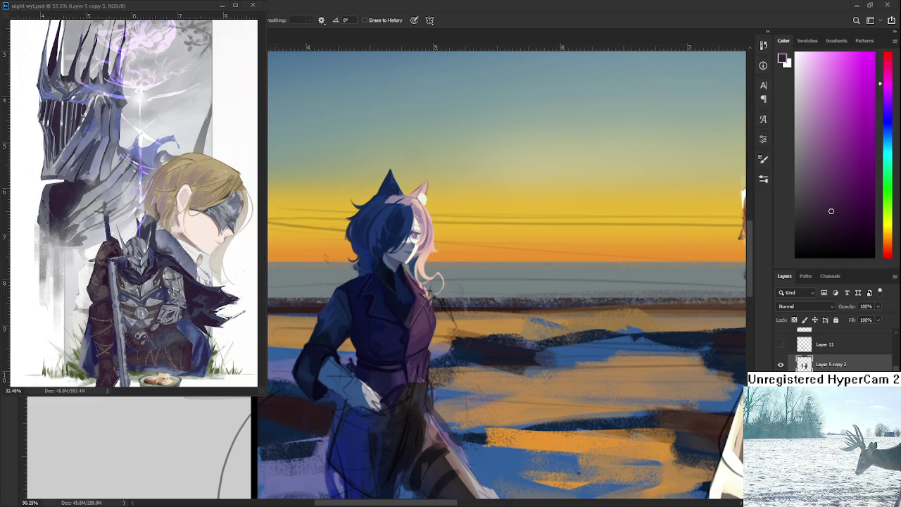
# Sketch a small round head outline with inner lines and hair strokes in the grey area.
pyautogui.scroll(5, 622, 303)
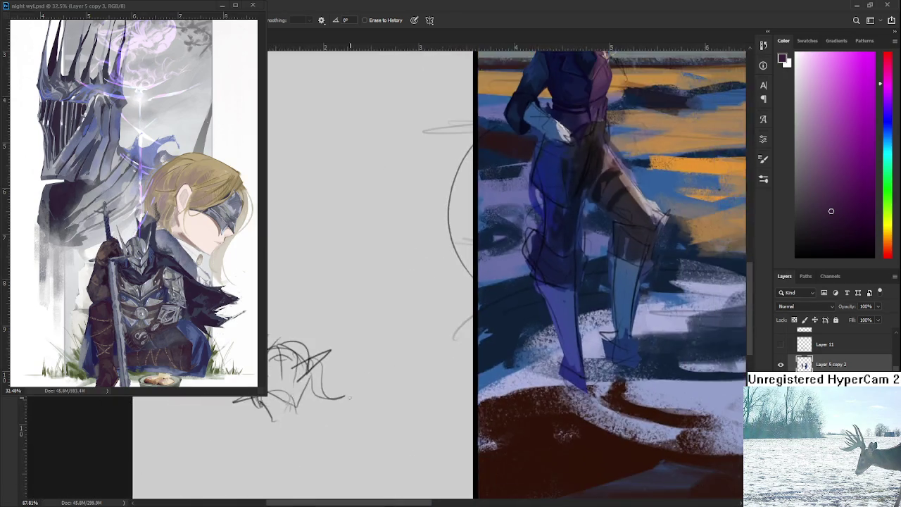
pyautogui.scroll(-1, 837, 348)
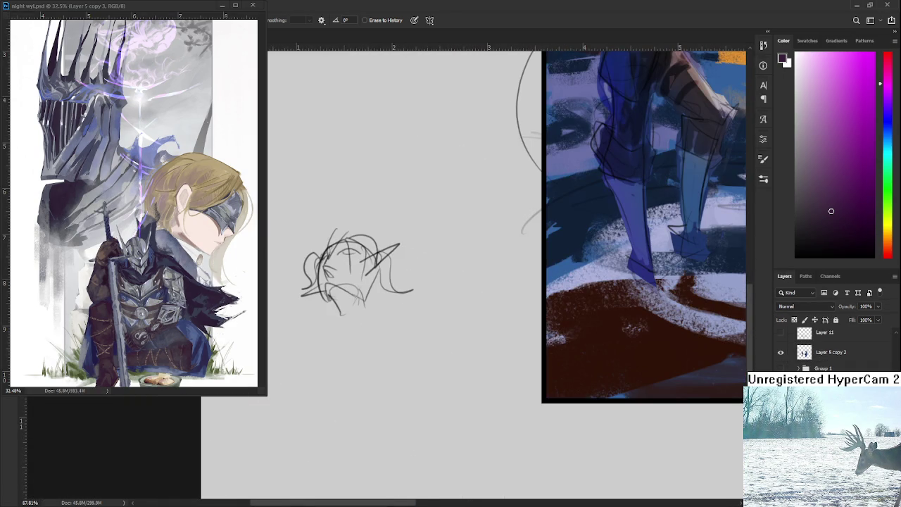
pyautogui.press('b')
pyautogui.hotkey('ctrl', 'z')
pyautogui.moveTo(387, 350); pyautogui.dragTo(377, 385)
pyautogui.moveTo(415, 354); pyautogui.dragTo(417, 384)
pyautogui.moveTo(394, 351)
pyautogui.mouseDown()
pyautogui.moveTo(394, 373)
pyautogui.moveTo(407, 373)
pyautogui.mouseUp()
pyautogui.moveTo(405, 353)
pyautogui.mouseDown()
pyautogui.moveTo(415, 371)
pyautogui.moveTo(384, 372)
pyautogui.moveTo(376, 406)
pyautogui.mouseUp()
pyautogui.moveTo(388, 375); pyautogui.dragTo(377, 406)
pyautogui.moveTo(423, 349); pyautogui.dragTo(426, 372)
pyautogui.moveTo(419, 369); pyautogui.dragTo(439, 385)
pyautogui.moveTo(379, 359)
pyautogui.mouseDown()
pyautogui.moveTo(366, 380)
pyautogui.moveTo(373, 384)
pyautogui.mouseUp()
pyautogui.hotkey('ctrl', 'z')
pyautogui.moveTo(391, 345)
pyautogui.mouseDown()
pyautogui.moveTo(385, 363)
pyautogui.moveTo(411, 345)
pyautogui.moveTo(377, 383)
pyautogui.moveTo(408, 363)
pyautogui.moveTo(427, 369)
pyautogui.moveTo(415, 369)
pyautogui.moveTo(408, 386)
pyautogui.mouseUp()
pyautogui.hotkey('ctrl', 'z')
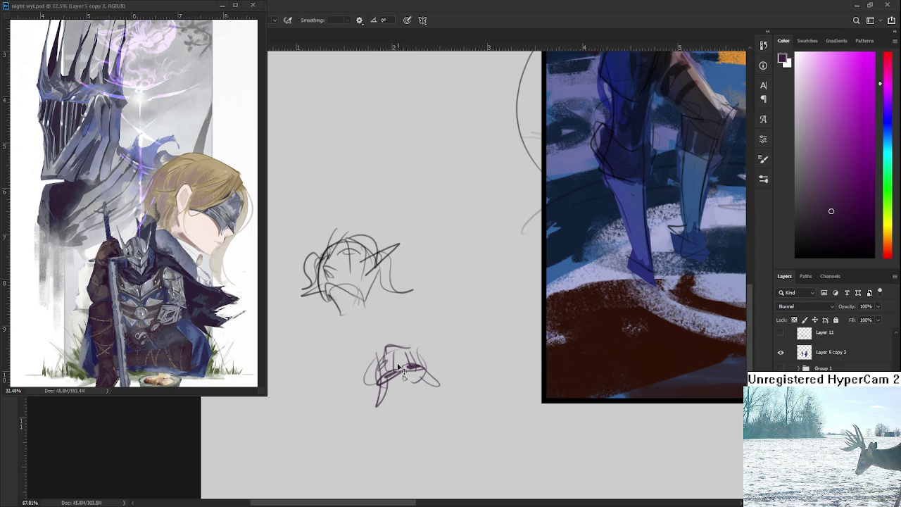
# Add diagonal strokes and a jaw and chin contour to the lower head sketch.
pyautogui.moveTo(363, 375)
pyautogui.mouseDown()
pyautogui.moveTo(401, 337)
pyautogui.moveTo(426, 337)
pyautogui.mouseUp()
pyautogui.moveTo(365, 321)
pyautogui.mouseDown()
pyautogui.moveTo(388, 351)
pyautogui.moveTo(334, 391)
pyautogui.mouseUp()
pyautogui.moveTo(408, 336); pyautogui.dragTo(439, 313)
pyautogui.moveTo(399, 382)
pyautogui.mouseDown()
pyautogui.moveTo(401, 351)
pyautogui.moveTo(409, 351)
pyautogui.moveTo(414, 358)
pyautogui.moveTo(377, 384)
pyautogui.moveTo(391, 357)
pyautogui.moveTo(398, 367)
pyautogui.mouseUp()
pyautogui.moveTo(424, 321)
pyautogui.mouseDown()
pyautogui.moveTo(447, 355)
pyautogui.moveTo(497, 359)
pyautogui.moveTo(328, 499)
pyautogui.mouseUp()
pyautogui.scroll(-5, 458, 337)
pyautogui.scroll(5, 357, 314)
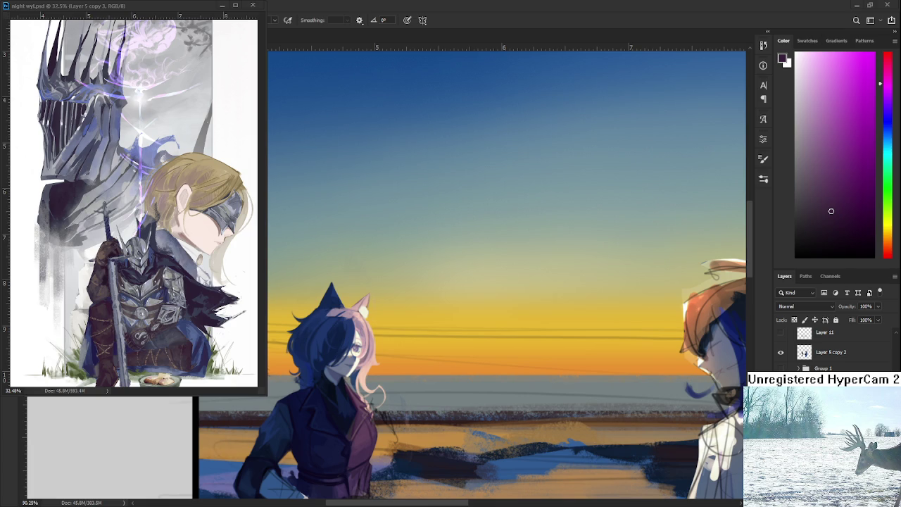
# Sample navy and jacket purple from the coat, then add layer Rectangle 1 above Layer 11.
pyautogui.scroll(5, 352, 338)
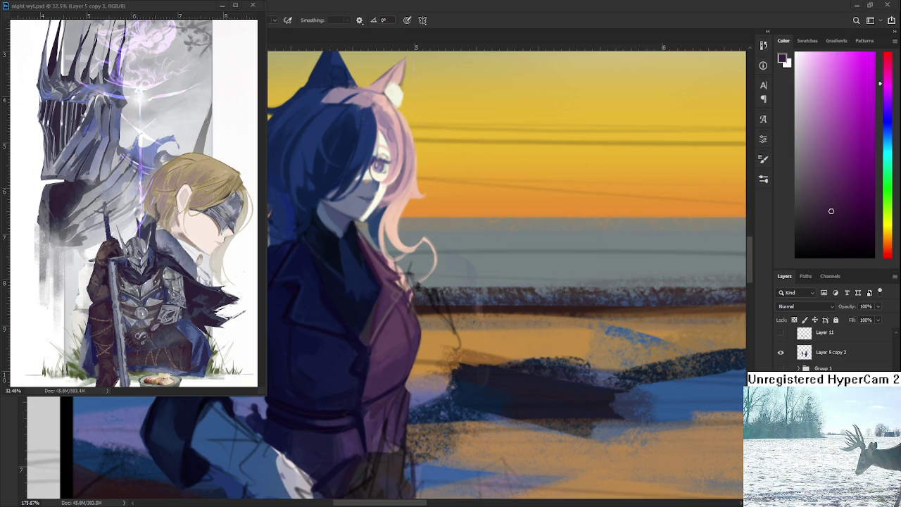
pyautogui.moveTo(380, 342); pyautogui.dragTo(391, 286)
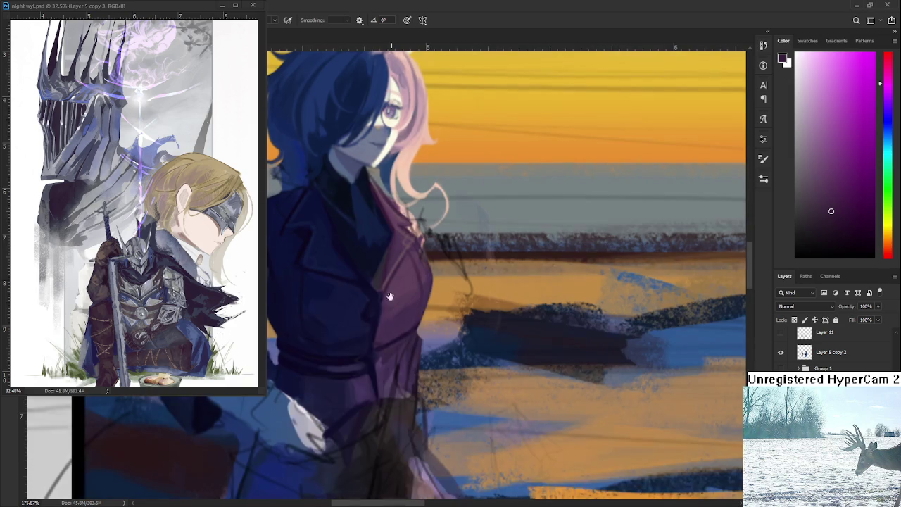
pyautogui.keyDown('alt'); pyautogui.click(383, 311); pyautogui.keyUp('alt')
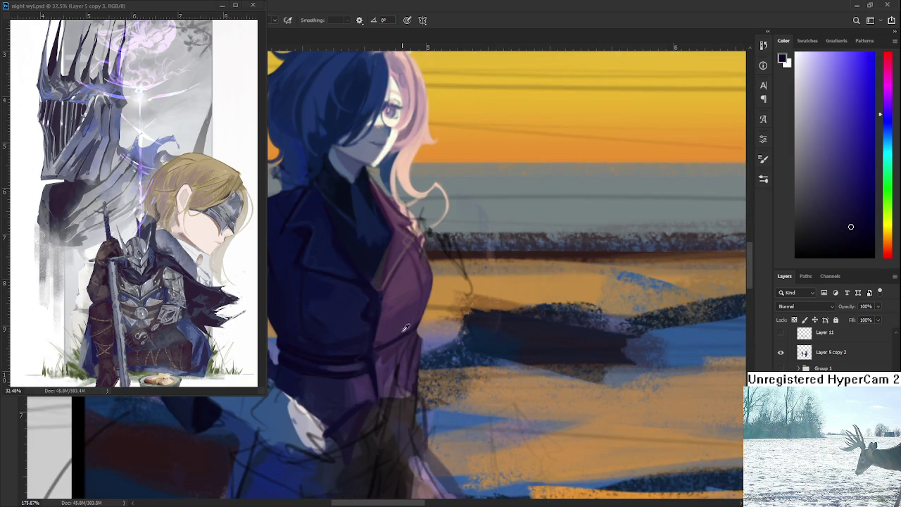
pyautogui.keyDown('alt'); pyautogui.click(392, 340); pyautogui.keyUp('alt')
pyautogui.moveTo(403, 323); pyautogui.dragTo(426, 269)
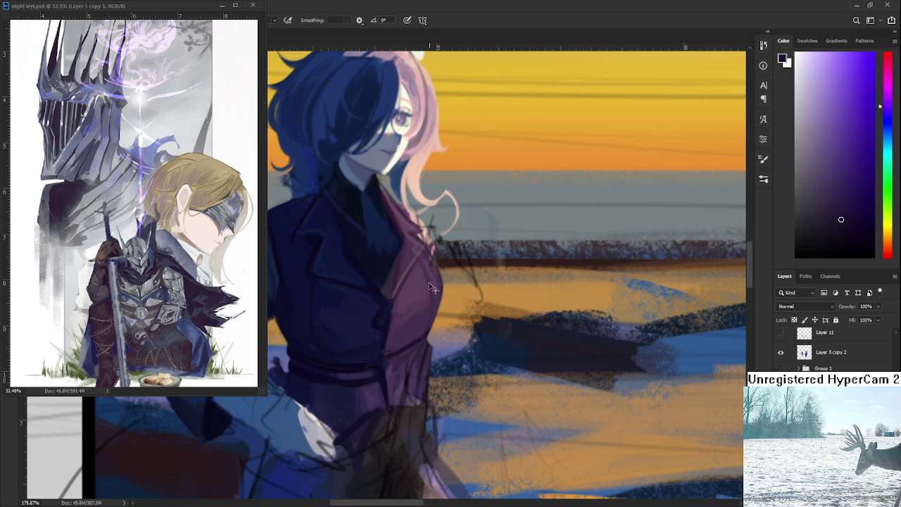
pyautogui.keyDown('alt'); pyautogui.click(422, 282); pyautogui.keyUp('alt')
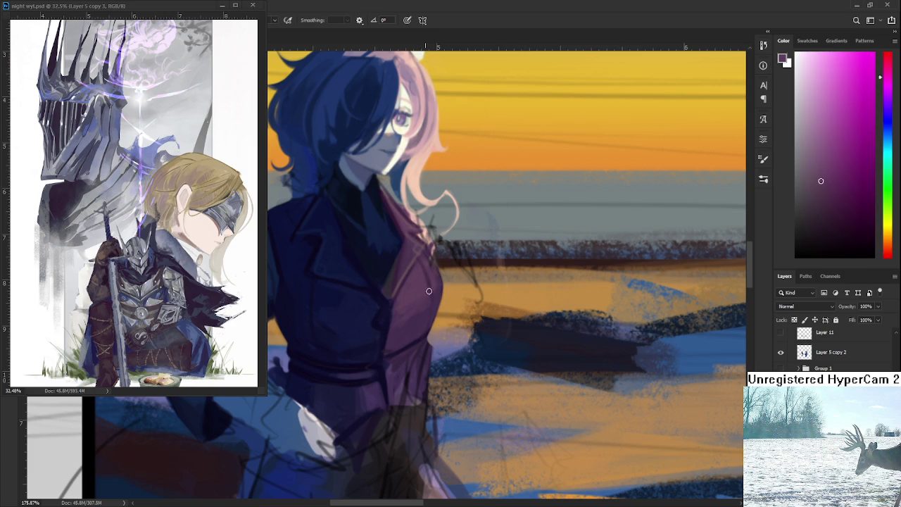
pyautogui.keyDown('alt'); pyautogui.click(422, 275); pyautogui.keyUp('alt')
pyautogui.scroll(-5, 463, 261)
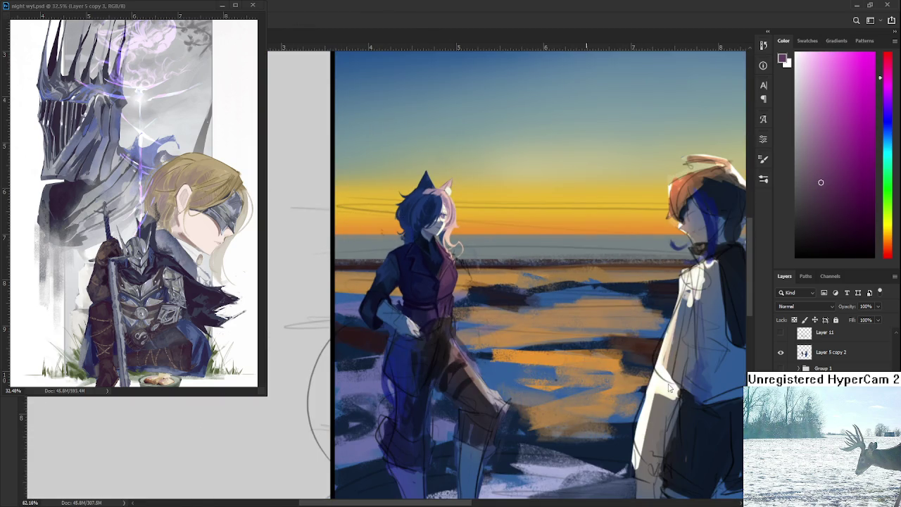
pyautogui.click(632, 396)
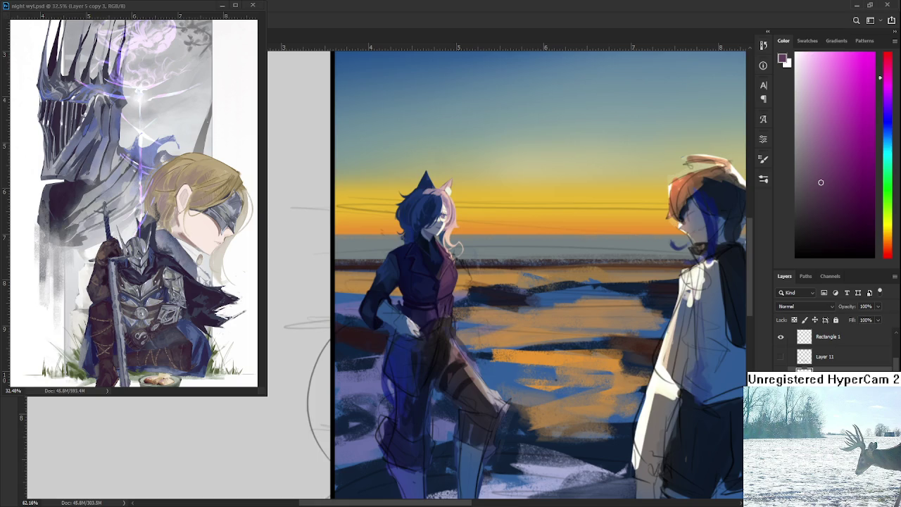
# Zoom in over the jacket and sample its dark purple-blue, purple and dark blue tones.
pyautogui.scroll(2, 448, 268)
pyautogui.scroll(2, 448, 268)
pyautogui.scroll(2, 449, 268)
pyautogui.moveTo(449, 269)
pyautogui.mouseDown()
pyautogui.moveTo(410, 369)
pyautogui.moveTo(388, 337)
pyautogui.mouseUp()
pyautogui.keyDown('alt'); pyautogui.click(373, 389); pyautogui.keyUp('alt')
pyautogui.keyDown('alt'); pyautogui.click(371, 392); pyautogui.keyUp('alt')
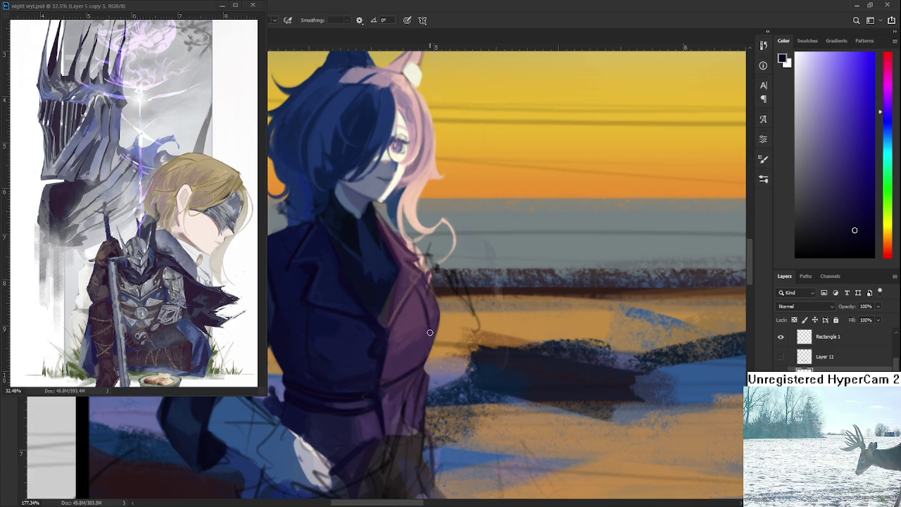
pyautogui.keyDown('alt'); pyautogui.click(421, 307); pyautogui.keyUp('alt')
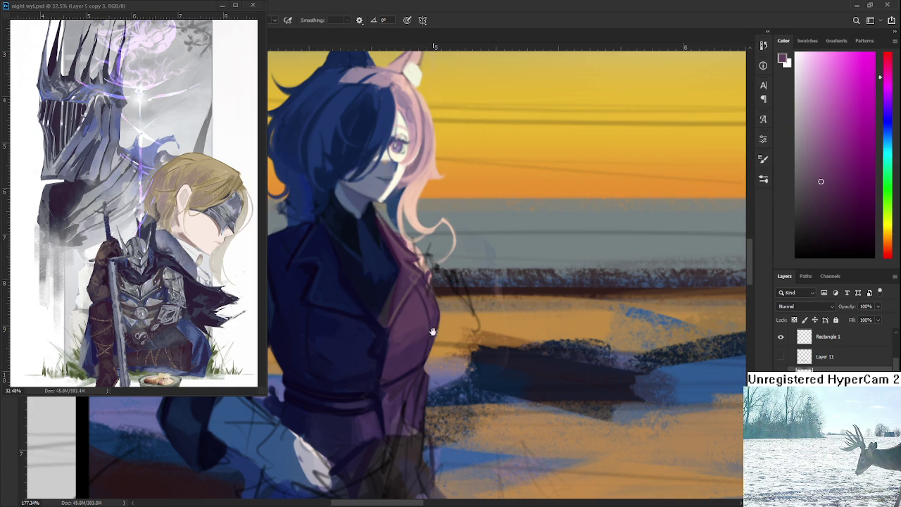
pyautogui.moveTo(432, 325); pyautogui.dragTo(439, 358)
pyautogui.scroll(-2, 441, 301)
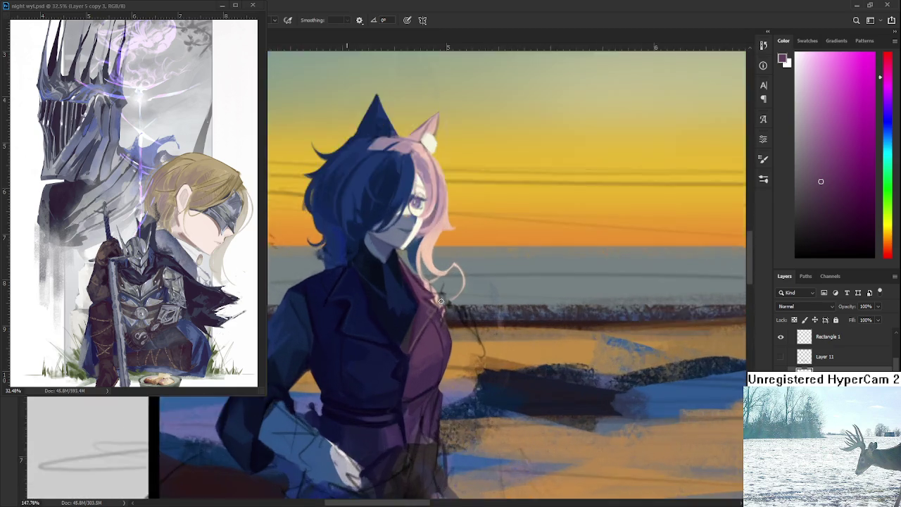
pyautogui.scroll(5, 440, 301)
pyautogui.keyDown('alt'); pyautogui.click(413, 339); pyautogui.keyUp('alt')
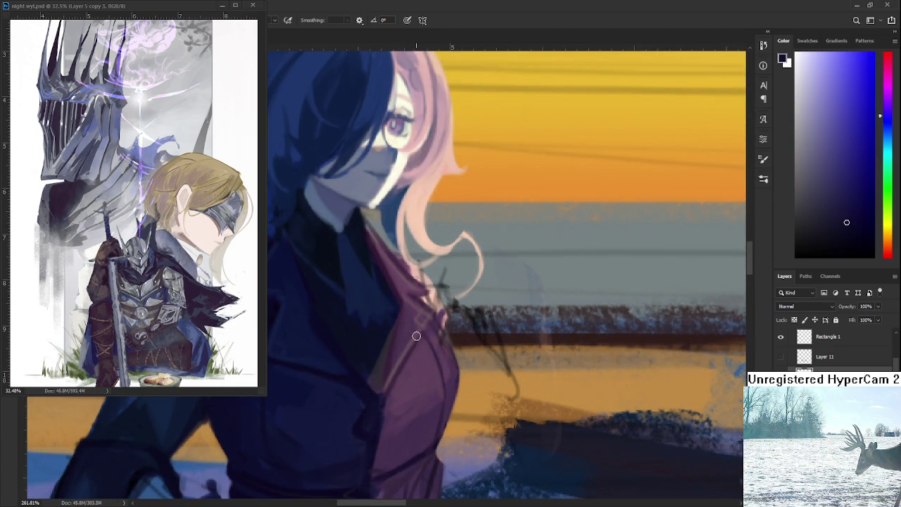
# Alternate between the jacket's purples and the coat's dark navy for shading the jacket.
pyautogui.moveTo(412, 378); pyautogui.dragTo(430, 283)
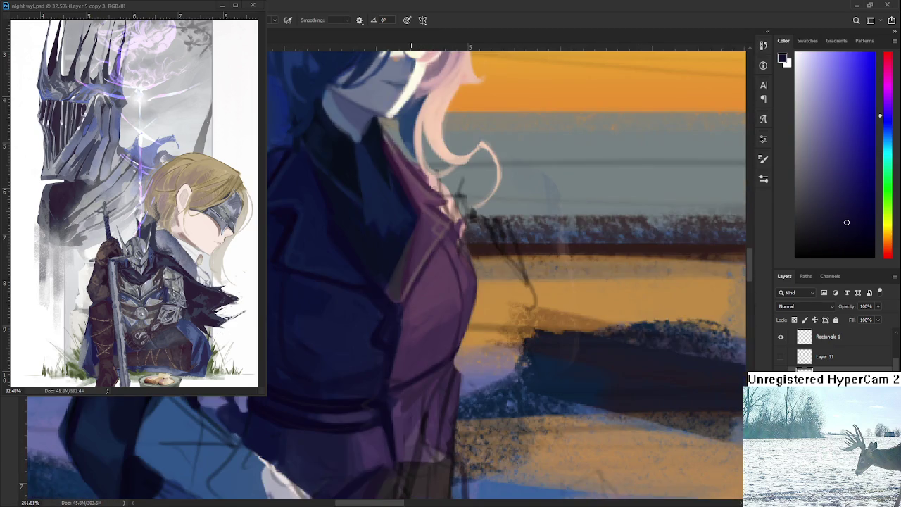
pyautogui.scroll(-5, 415, 338)
pyautogui.keyDown('alt'); pyautogui.click(385, 337); pyautogui.keyUp('alt')
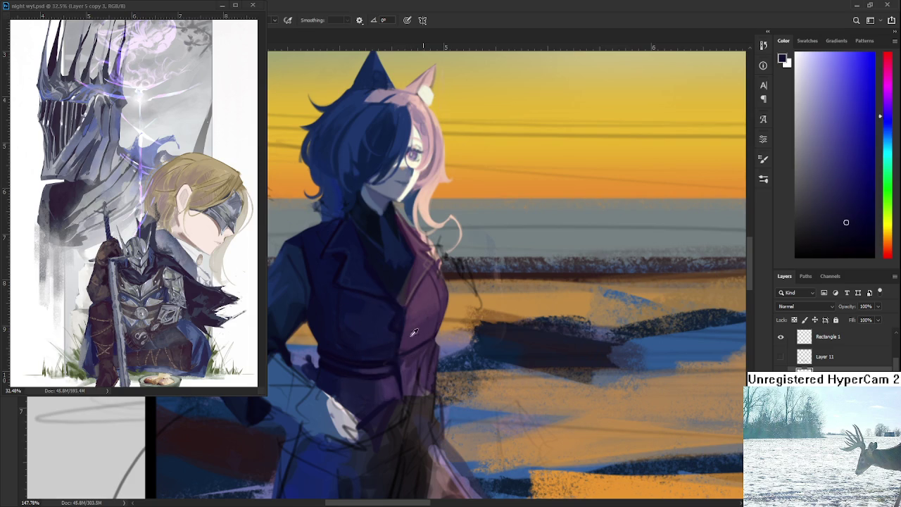
pyautogui.keyDown('alt'); pyautogui.click(403, 347); pyautogui.keyUp('alt')
pyautogui.keyDown('alt'); pyautogui.click(412, 348); pyautogui.keyUp('alt')
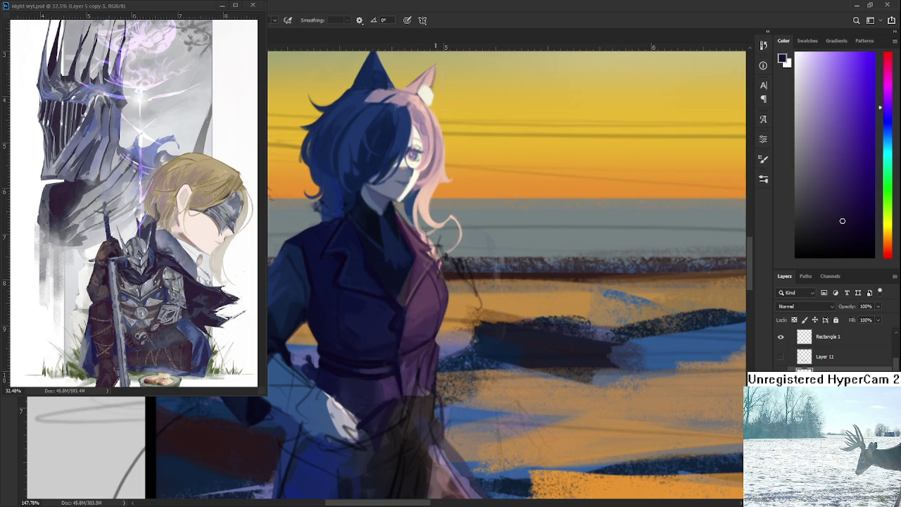
pyautogui.keyDown('alt'); pyautogui.click(419, 335); pyautogui.keyUp('alt')
pyautogui.keyDown('alt'); pyautogui.click(414, 338); pyautogui.keyUp('alt')
pyautogui.keyDown('alt'); pyautogui.click(412, 329); pyautogui.keyUp('alt')
pyautogui.keyDown('alt'); pyautogui.click(413, 344); pyautogui.keyUp('alt')
pyautogui.keyDown('alt'); pyautogui.click(403, 333); pyautogui.keyUp('alt')
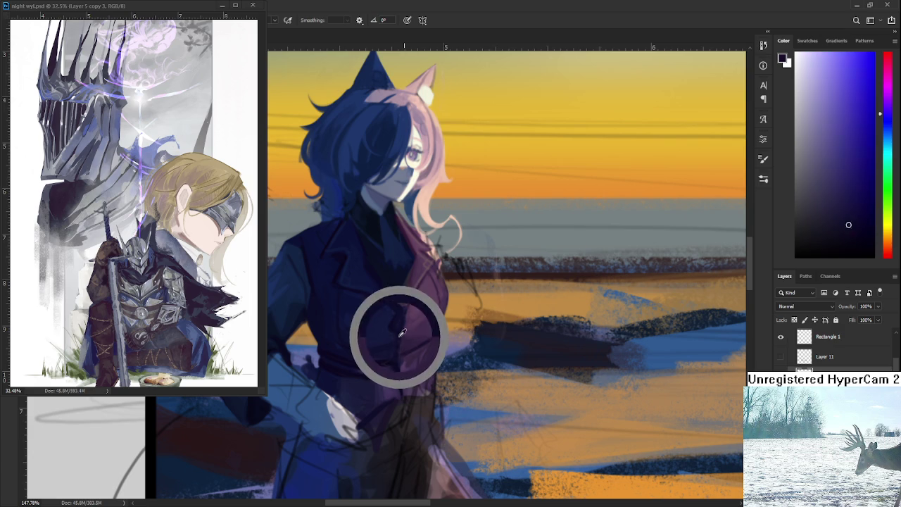
# Pick lighter and mid jacket tones while working across the jacket toward the collar.
pyautogui.moveTo(396, 354); pyautogui.dragTo(378, 384)
pyautogui.keyDown('alt'); pyautogui.click(385, 372); pyautogui.keyUp('alt')
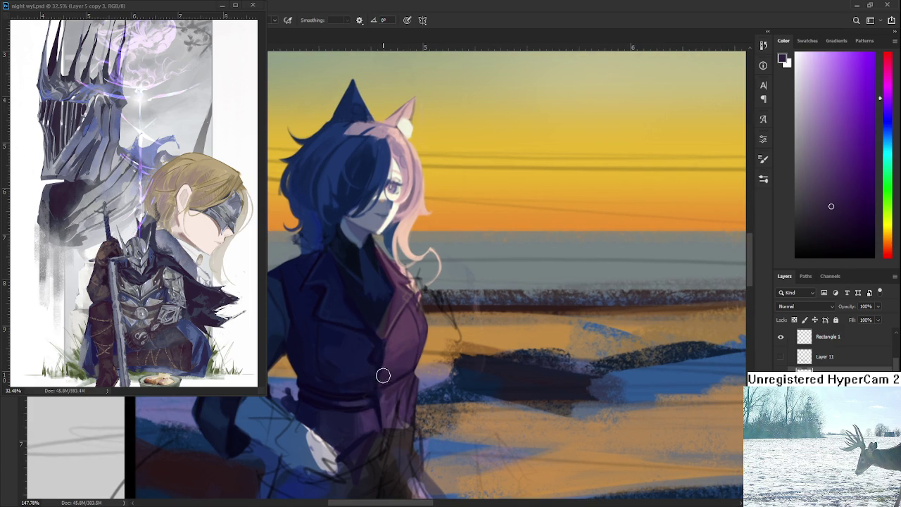
pyautogui.keyDown('alt'); pyautogui.click(402, 373); pyautogui.keyUp('alt')
pyautogui.keyDown('alt'); pyautogui.click(409, 363); pyautogui.keyUp('alt')
pyautogui.moveTo(418, 346); pyautogui.dragTo(409, 371)
pyautogui.keyDown('alt'); pyautogui.click(408, 341); pyautogui.keyUp('alt')
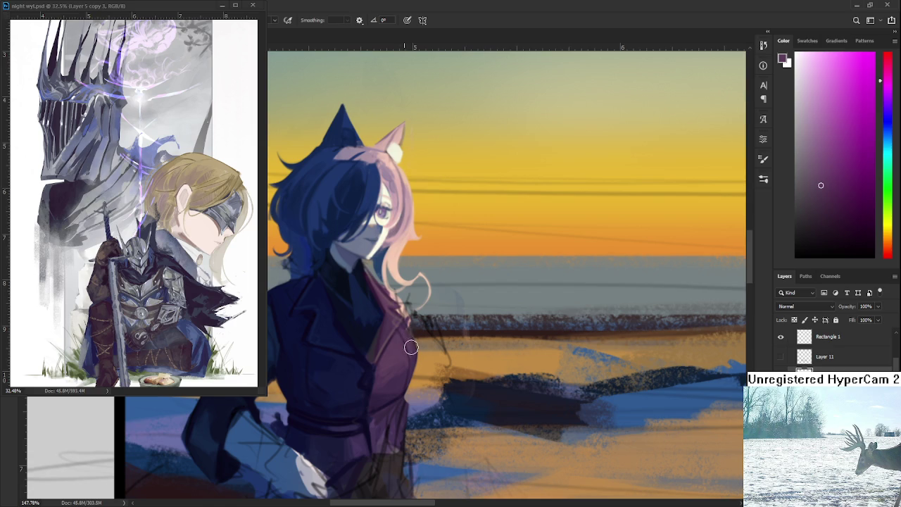
pyautogui.scroll(5, 415, 334)
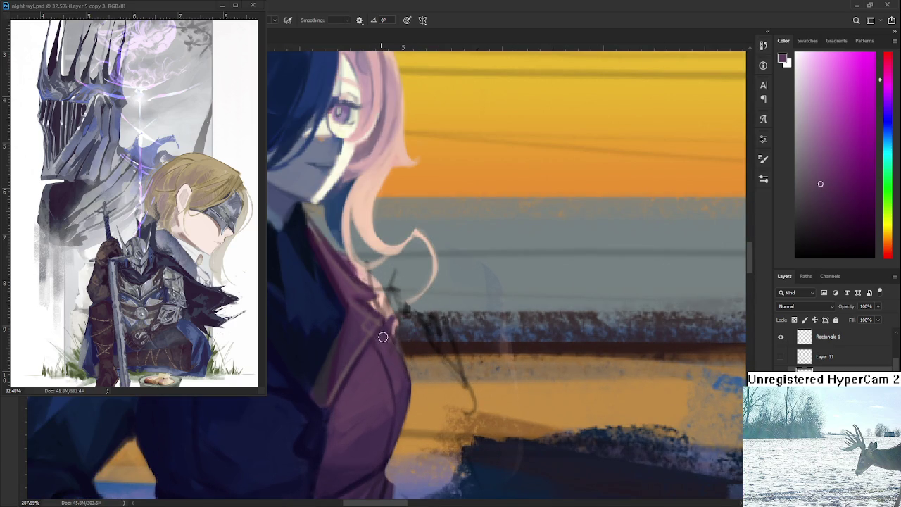
pyautogui.moveTo(398, 368)
pyautogui.mouseDown()
pyautogui.moveTo(409, 393)
pyautogui.moveTo(420, 344)
pyautogui.moveTo(432, 394)
pyautogui.moveTo(445, 352)
pyautogui.moveTo(463, 353)
pyautogui.mouseUp()
# Reframe the figure and tilt the canvas view for easier strokes near the collar.
pyautogui.press('e')
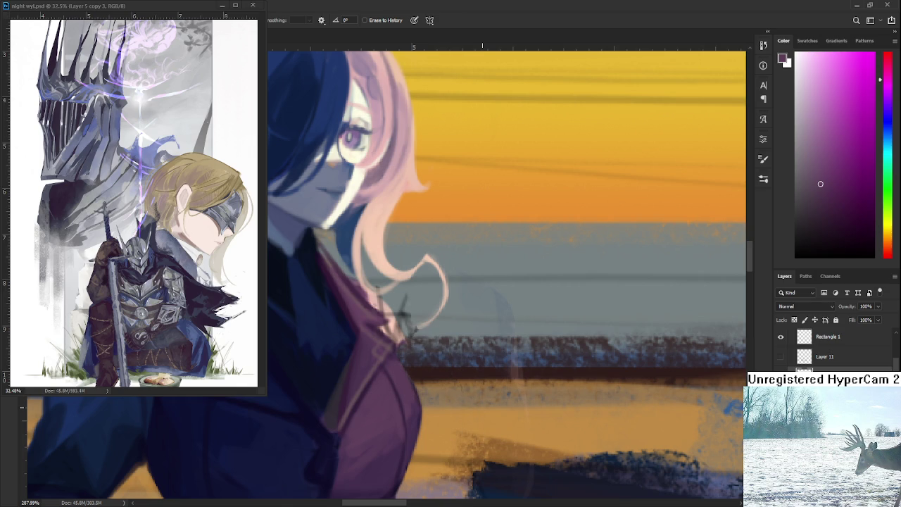
pyautogui.scroll(-2, 461, 345)
pyautogui.scroll(-2, 454, 323)
pyautogui.scroll(-1, 445, 298)
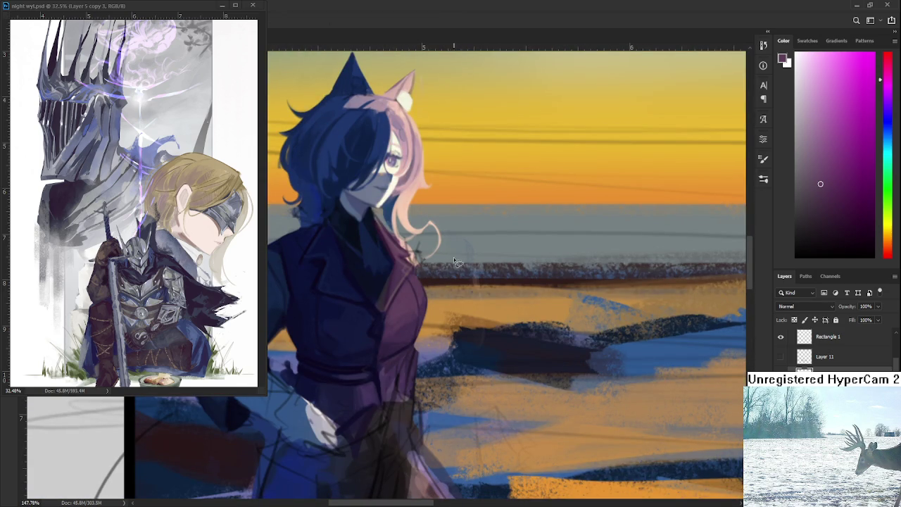
pyautogui.moveTo(445, 266); pyautogui.dragTo(450, 366)
pyautogui.scroll(3, 438, 323)
pyautogui.press('r')
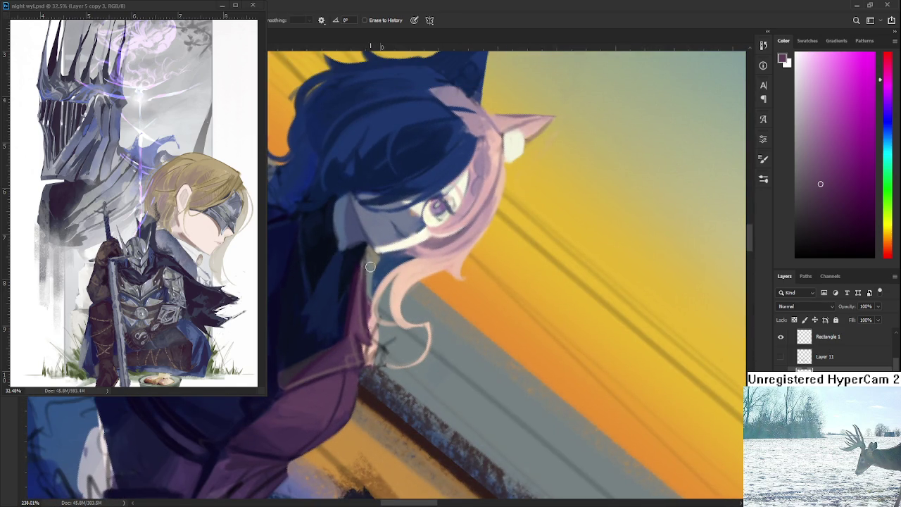
pyautogui.press('b')
# Erase the stray pink hair strokes along the coat edge, then level the view.
pyautogui.keyDown('alt'); pyautogui.click(358, 281); pyautogui.keyUp('alt')
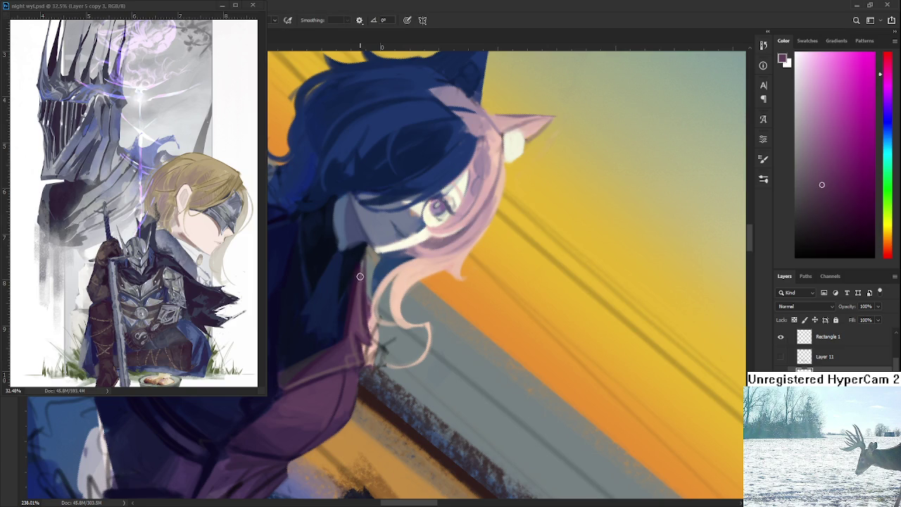
pyautogui.keyDown('alt'); pyautogui.click(356, 314); pyautogui.keyUp('alt')
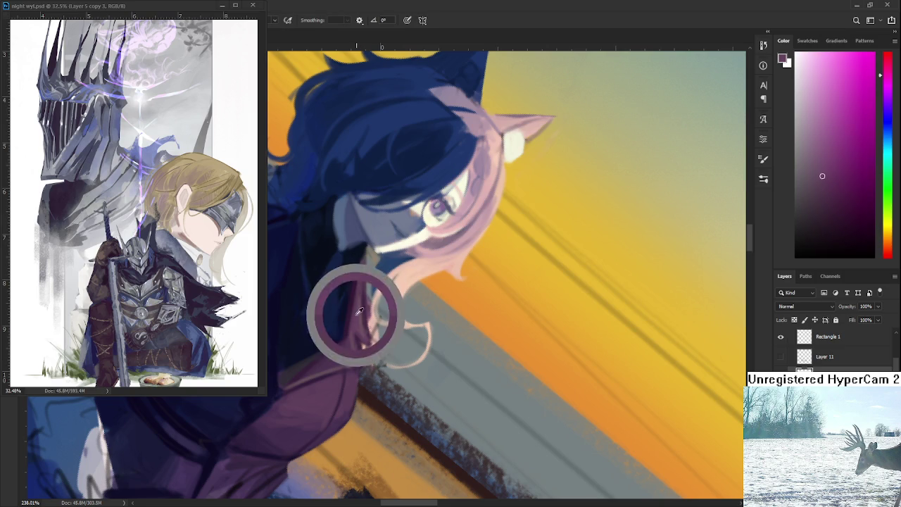
pyautogui.keyDown('alt'); pyautogui.click(364, 296); pyautogui.keyUp('alt')
pyautogui.press('e')
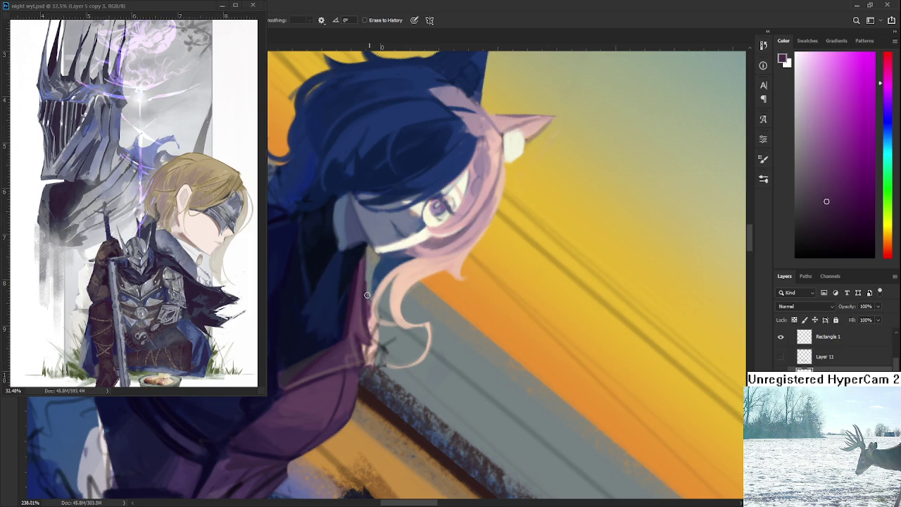
pyautogui.moveTo(370, 261)
pyautogui.mouseDown()
pyautogui.moveTo(376, 332)
pyautogui.moveTo(363, 374)
pyautogui.moveTo(381, 361)
pyautogui.mouseUp()
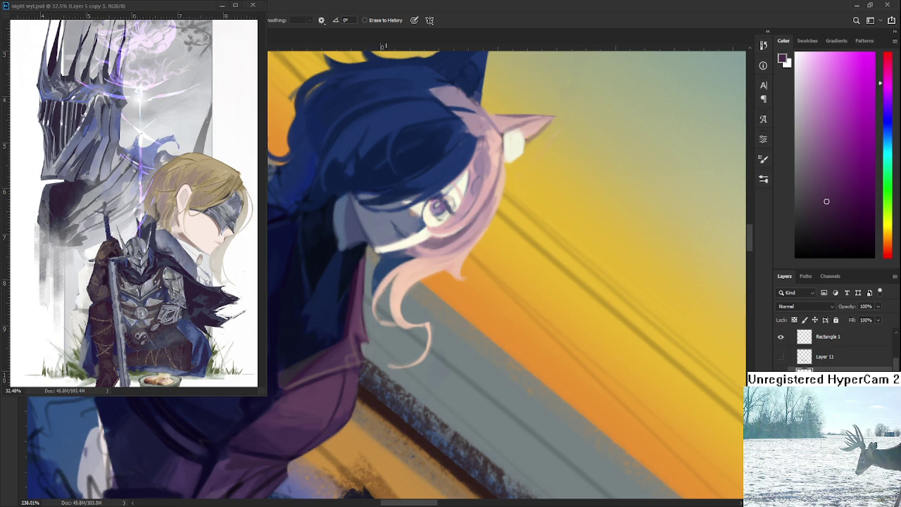
pyautogui.press('r')
pyautogui.press('Escape')
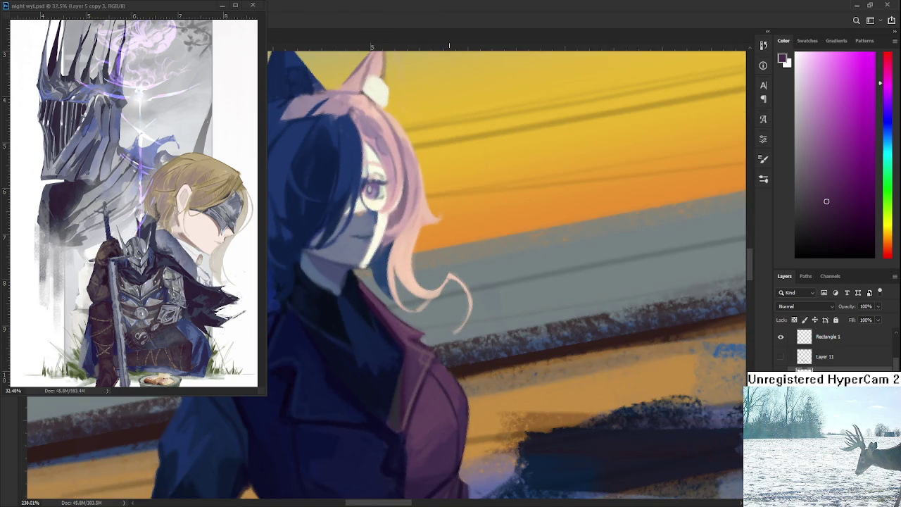
# Shade the coat alternating dark navy and pink-purple sampled from the coat and jacket.
pyautogui.scroll(-3, 442, 314)
pyautogui.moveTo(441, 314); pyautogui.dragTo(422, 290)
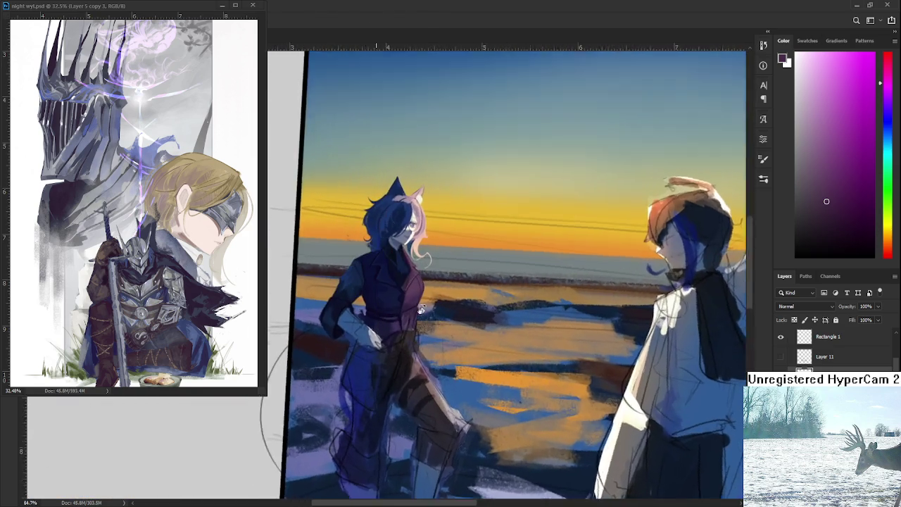
pyautogui.scroll(2, 422, 290)
pyautogui.scroll(2, 429, 303)
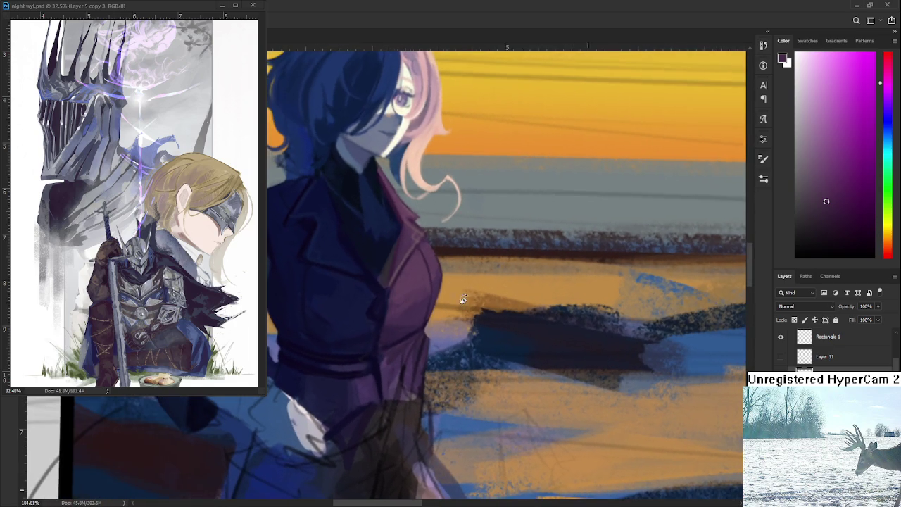
pyautogui.moveTo(441, 317)
pyautogui.mouseDown()
pyautogui.moveTo(417, 311)
pyautogui.moveTo(432, 292)
pyautogui.moveTo(449, 330)
pyautogui.mouseUp()
pyautogui.keyDown('alt'); pyautogui.click(415, 313); pyautogui.keyUp('alt')
pyautogui.keyDown('alt'); pyautogui.click(445, 359); pyautogui.keyUp('alt')
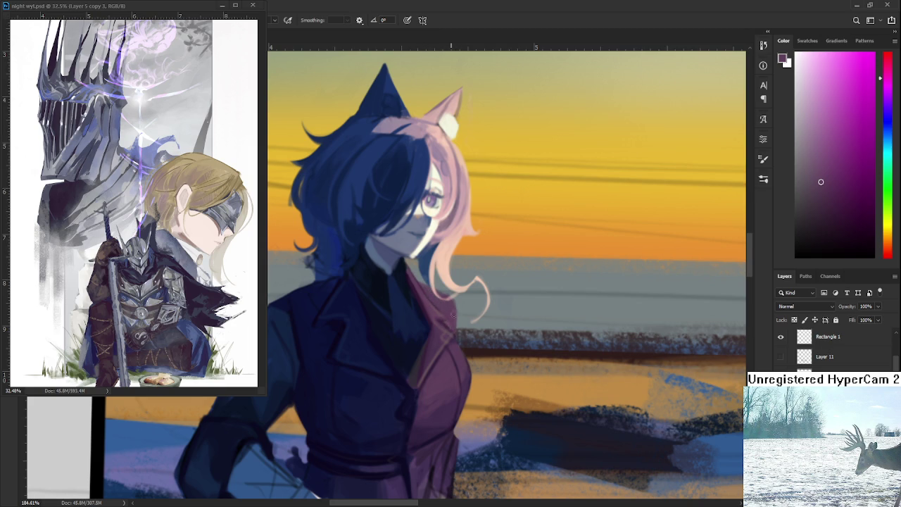
pyautogui.press('e')
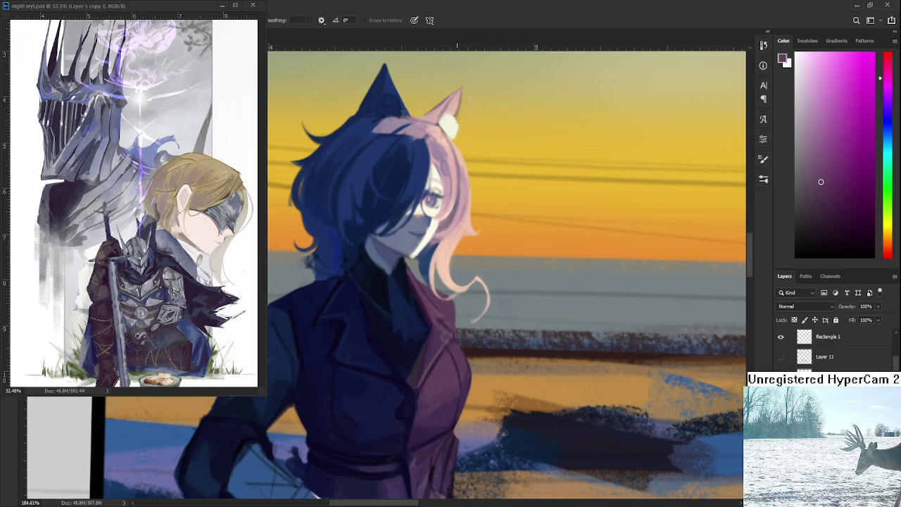
pyautogui.press('b')
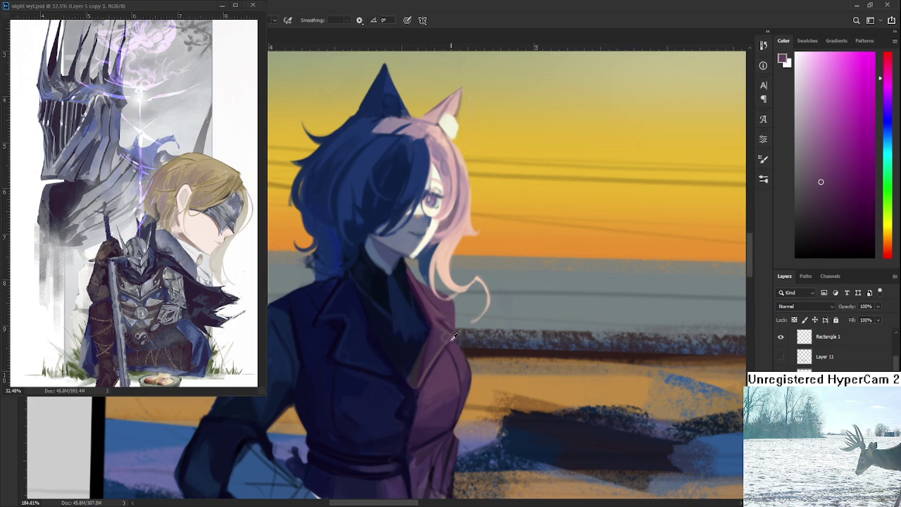
pyautogui.keyDown('alt'); pyautogui.click(399, 380); pyautogui.keyUp('alt')
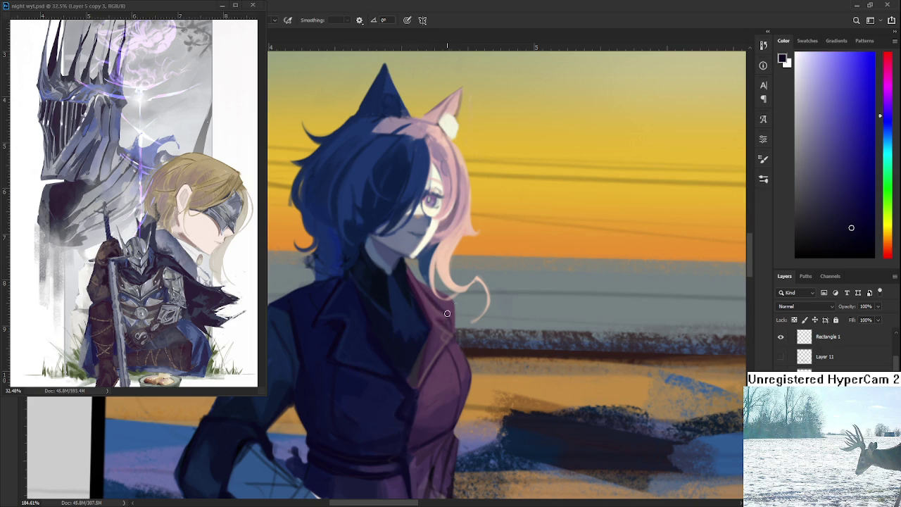
pyautogui.keyDown('alt'); pyautogui.click(451, 301); pyautogui.keyUp('alt')
pyautogui.scroll(-5, 451, 301)
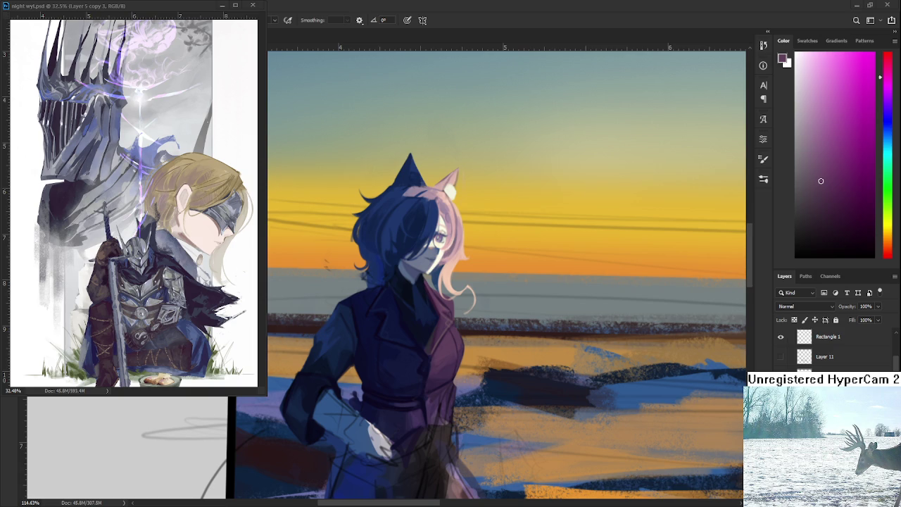
# Zoom into the collar and sample the coat colours beside the lapel.
pyautogui.scroll(1, 454, 348)
pyautogui.scroll(1, 456, 342)
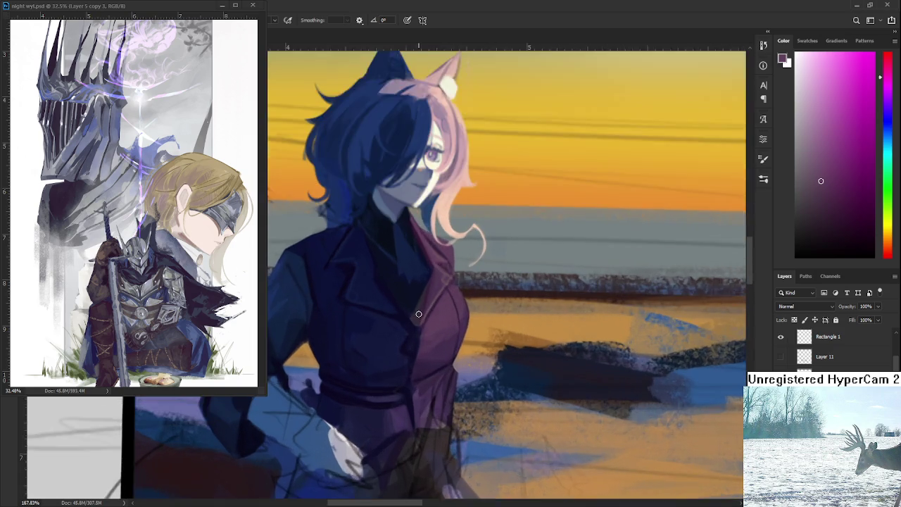
pyautogui.scroll(1, 457, 334)
pyautogui.scroll(-1, 454, 316)
pyautogui.scroll(-1, 451, 303)
pyautogui.scroll(-1, 443, 288)
pyautogui.scroll(2, 426, 298)
pyautogui.scroll(1, 426, 298)
pyautogui.scroll(1, 425, 297)
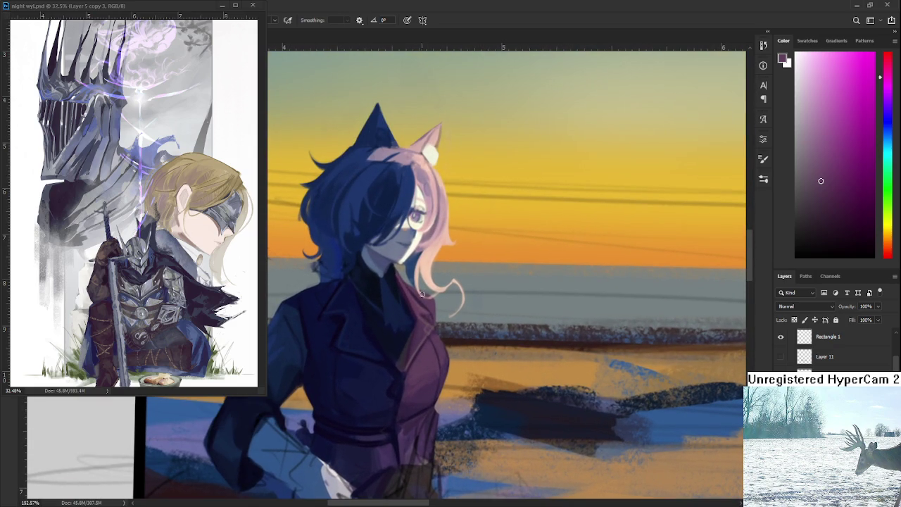
pyautogui.keyDown('alt'); pyautogui.click(425, 298); pyautogui.keyUp('alt')
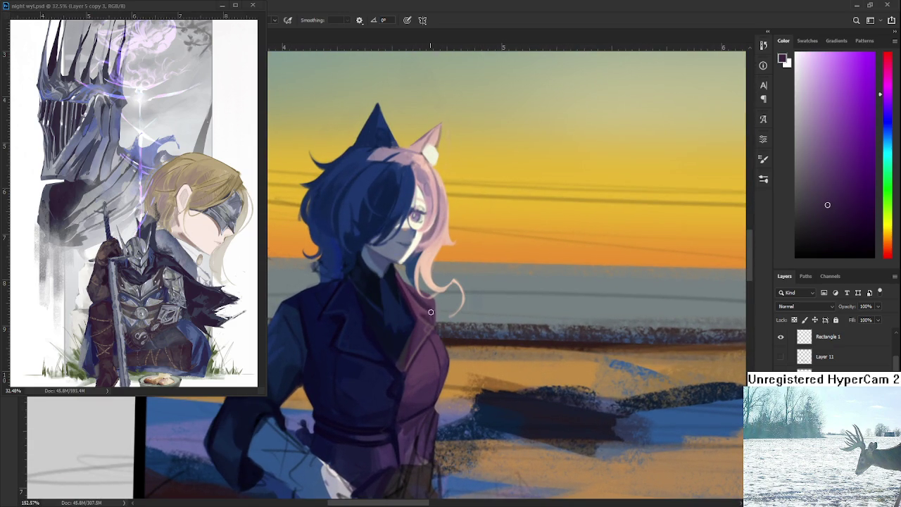
pyautogui.keyDown('alt'); pyautogui.click(431, 298); pyautogui.keyUp('alt')
pyautogui.keyDown('alt'); pyautogui.click(429, 306); pyautogui.keyUp('alt')
# Tilt the view, erase along the lapel edge, then restore the upright view.
pyautogui.scroll(3, 447, 330)
pyautogui.scroll(2, 447, 330)
pyautogui.moveTo(447, 331); pyautogui.dragTo(492, 295)
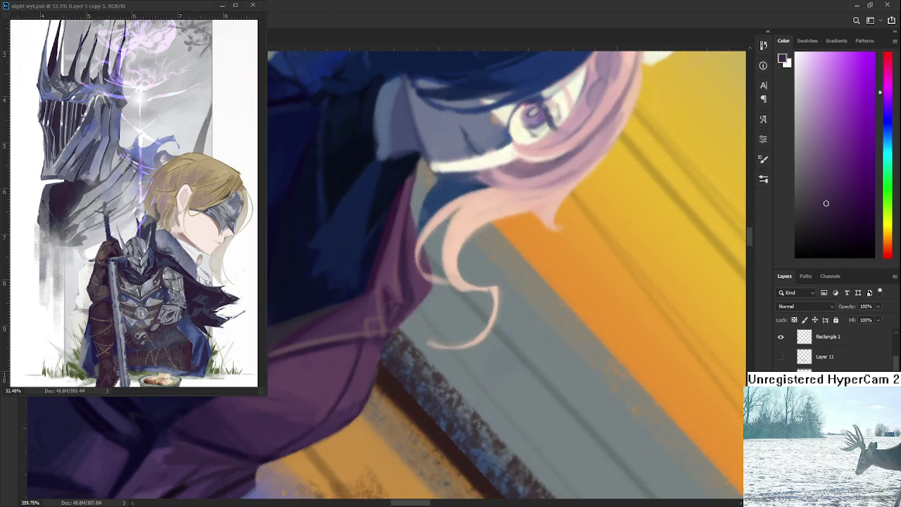
pyautogui.press('e')
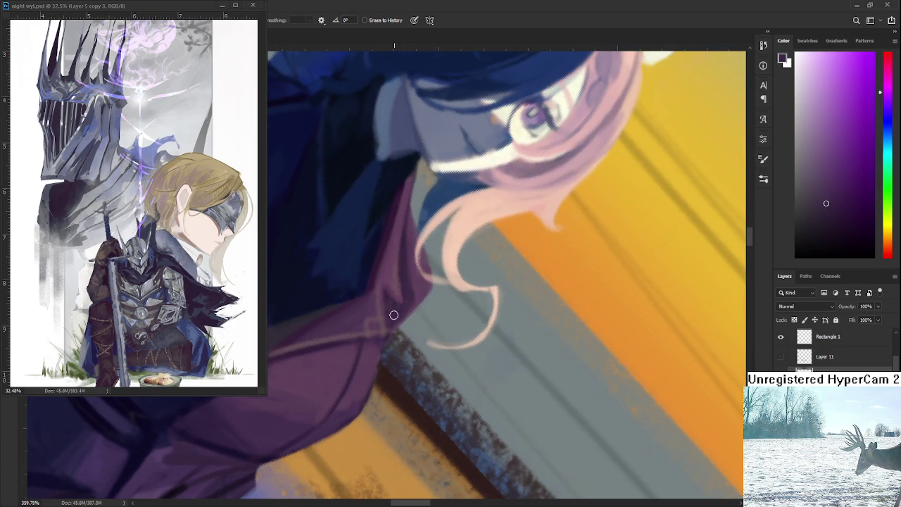
pyautogui.press('r')
pyautogui.press('Escape')
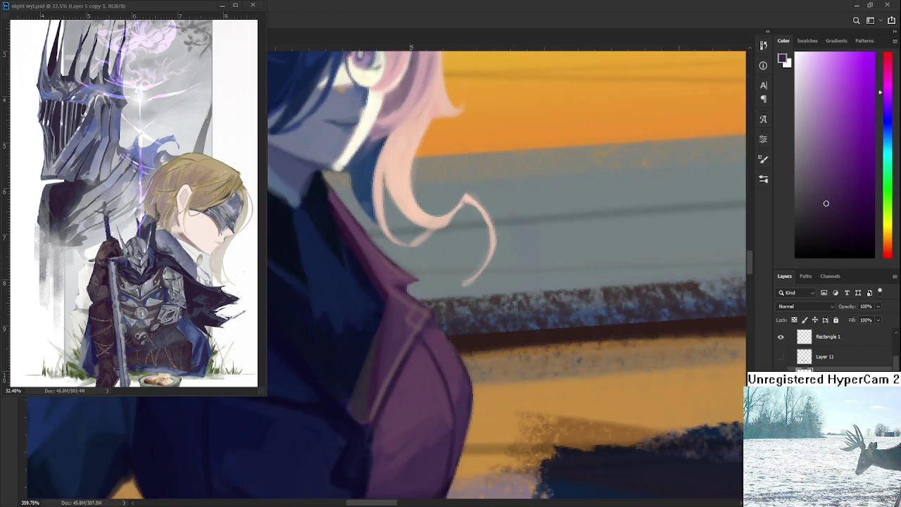
pyautogui.keyDown('alt'); pyautogui.click(389, 250); pyautogui.keyUp('alt')
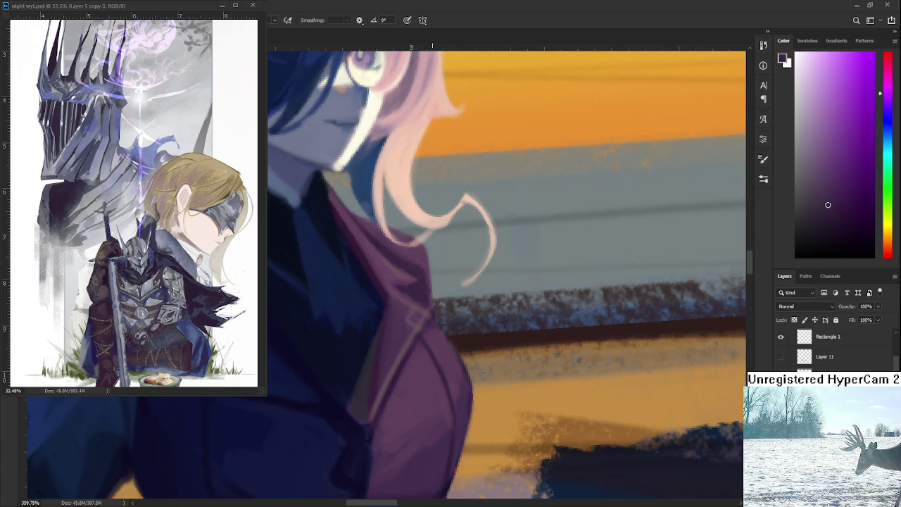
pyautogui.scroll(-2, 422, 281)
pyautogui.scroll(-3, 426, 276)
pyautogui.scroll(-3, 431, 268)
pyautogui.moveTo(432, 266)
pyautogui.mouseDown()
pyautogui.moveTo(454, 416)
pyautogui.moveTo(468, 409)
pyautogui.mouseUp()
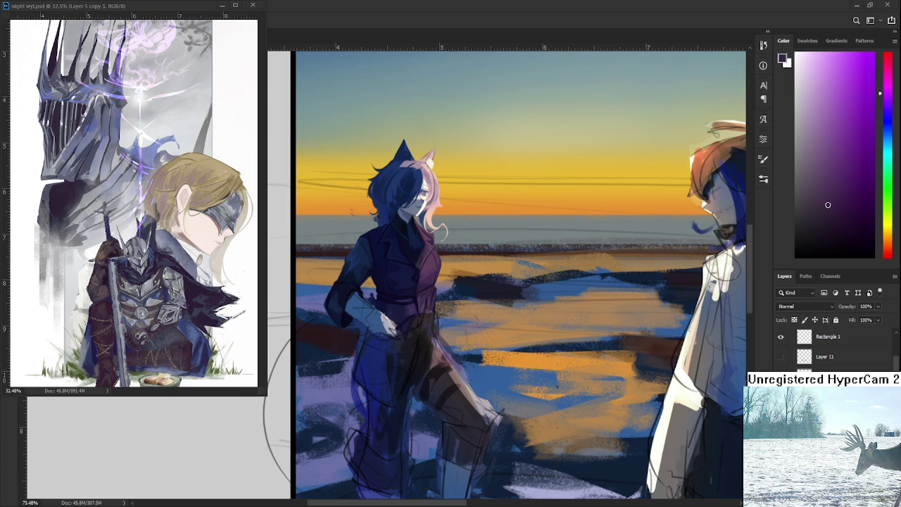
# Block in the left figure's purple coat and dark trousers with the Brush.
pyautogui.scroll(5, 436, 284)
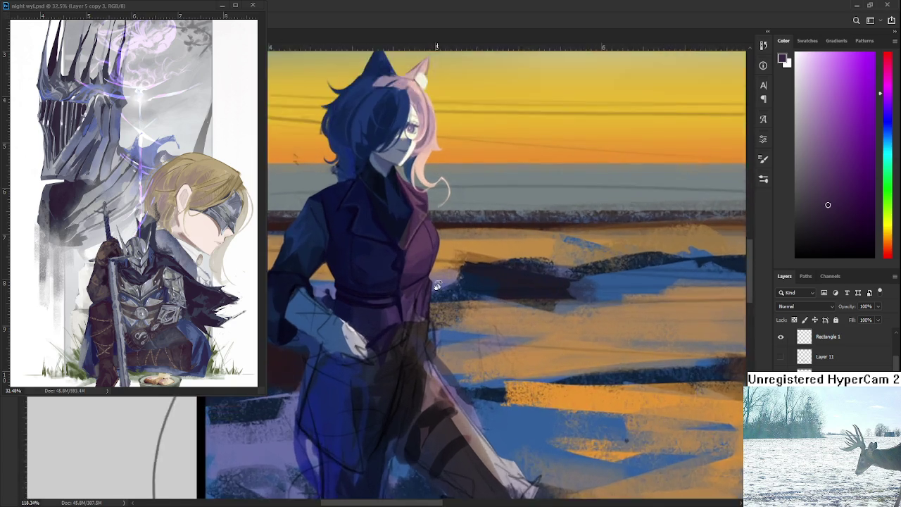
# Use Erase to History along the purple jacket's right edge to soften it into the shoreline.
pyautogui.press('e')
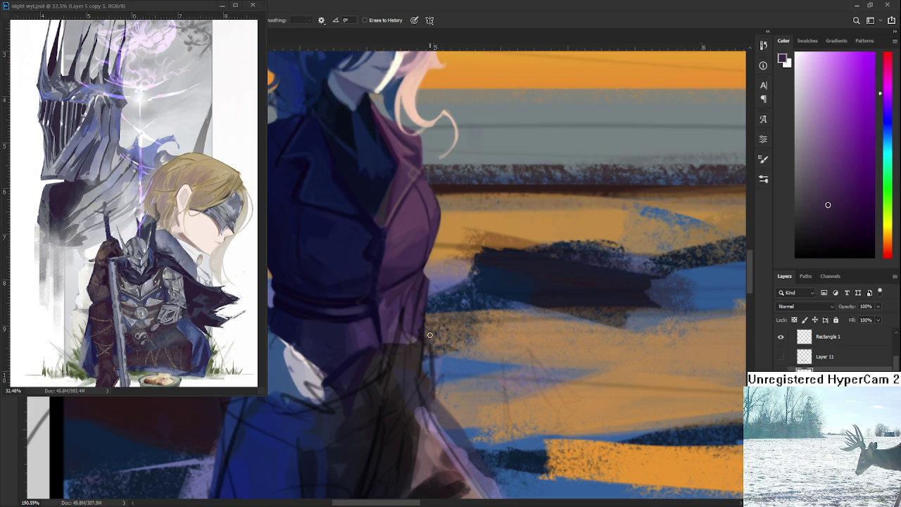
pyautogui.moveTo(425, 282)
pyautogui.mouseDown()
pyautogui.moveTo(425, 316)
pyautogui.moveTo(427, 273)
pyautogui.mouseUp()
pyautogui.scroll(2, 427, 331)
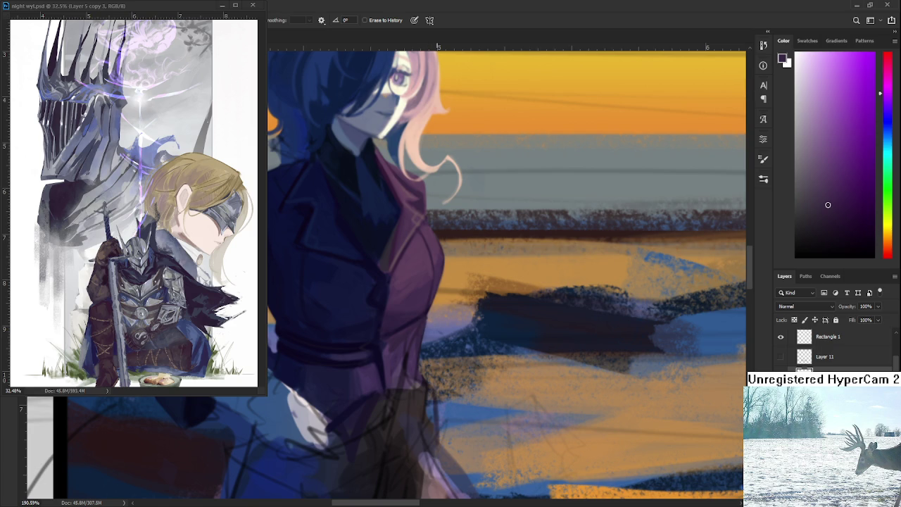
pyautogui.scroll(-5, 435, 315)
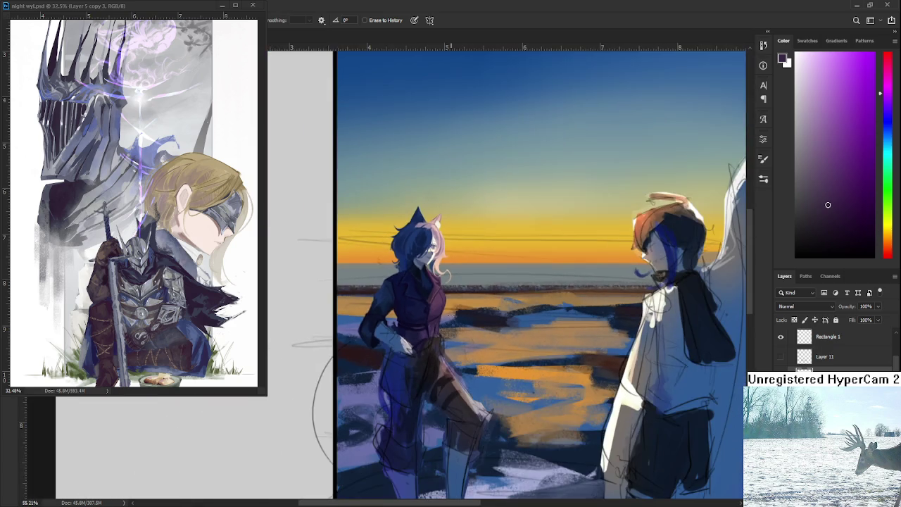
pyautogui.scroll(3, 451, 317)
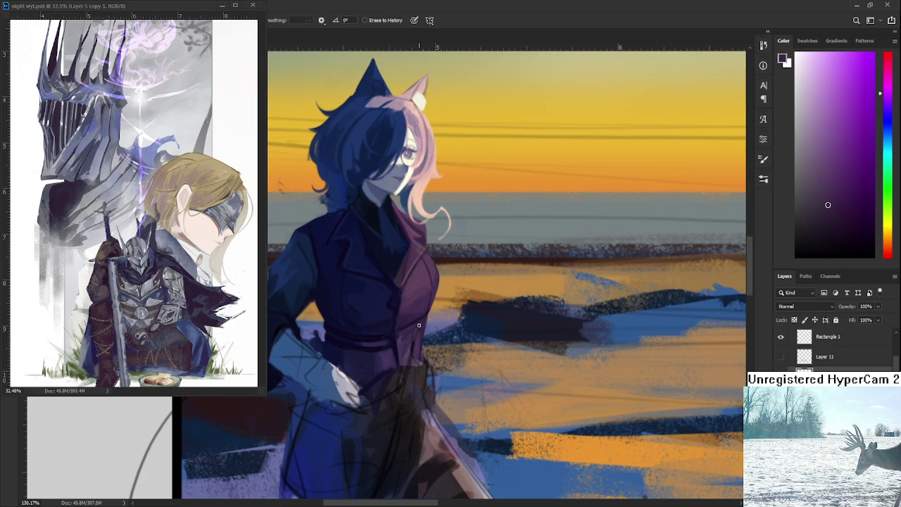
pyautogui.press('b')
# Sample lighter, darker and deep purple shades from the coat and paint them in as shading.
pyautogui.keyDown('alt'); pyautogui.click(421, 322); pyautogui.keyUp('alt')
pyautogui.keyDown('alt'); pyautogui.click(405, 333); pyautogui.keyUp('alt')
pyautogui.keyDown('alt'); pyautogui.click(402, 351); pyautogui.keyUp('alt')
pyautogui.keyDown('alt'); pyautogui.click(401, 347); pyautogui.keyUp('alt')
pyautogui.keyDown('alt'); pyautogui.click(416, 346); pyautogui.keyUp('alt')
pyautogui.keyDown('alt'); pyautogui.click(415, 347); pyautogui.keyUp('alt')
pyautogui.keyDown('alt'); pyautogui.click(409, 351); pyautogui.keyUp('alt')
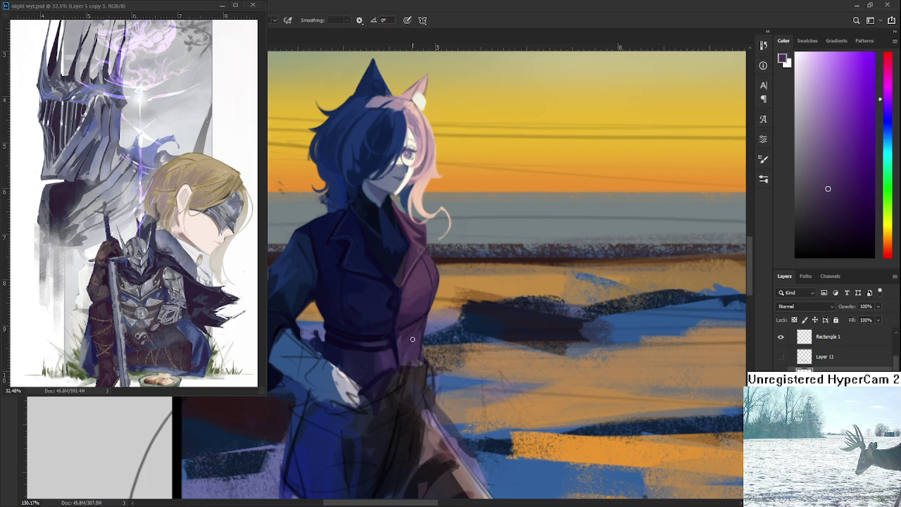
pyautogui.keyDown('alt'); pyautogui.click(406, 335); pyautogui.keyUp('alt')
pyautogui.keyDown('alt'); pyautogui.click(401, 336); pyautogui.keyUp('alt')
pyautogui.keyDown('alt'); pyautogui.click(411, 342); pyautogui.keyUp('alt')
pyautogui.keyDown('alt'); pyautogui.click(406, 346); pyautogui.keyUp('alt')
pyautogui.keyDown('alt'); pyautogui.click(407, 337); pyautogui.keyUp('alt')
pyautogui.keyDown('alt'); pyautogui.click(415, 336); pyautogui.keyUp('alt')
pyautogui.keyDown('alt'); pyautogui.click(423, 323); pyautogui.keyUp('alt')
pyautogui.keyDown('alt'); pyautogui.click(413, 346); pyautogui.keyUp('alt')
pyautogui.keyDown('alt'); pyautogui.click(420, 335); pyautogui.keyUp('alt')
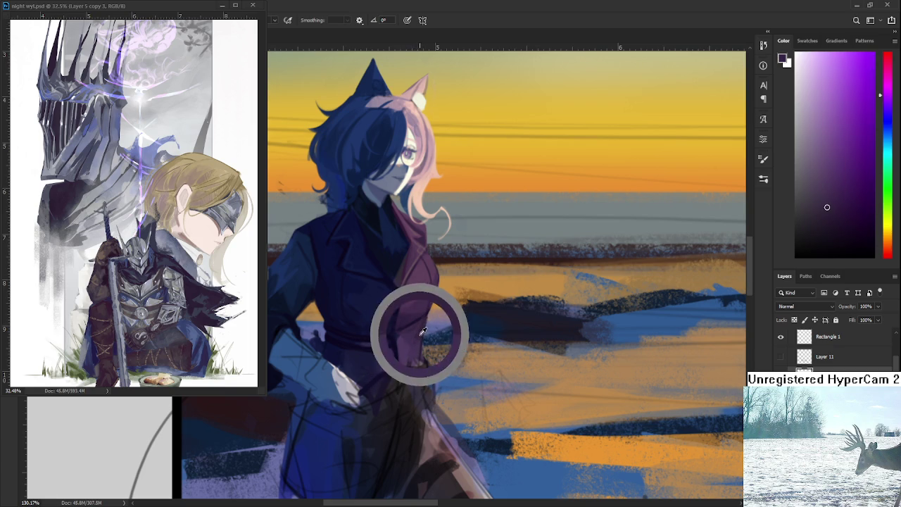
pyautogui.keyDown('alt'); pyautogui.click(420, 344); pyautogui.keyUp('alt')
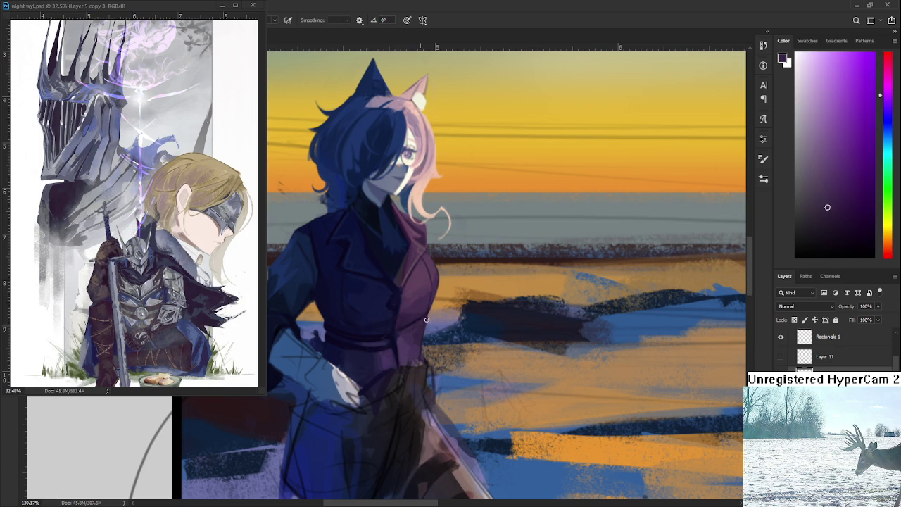
# Shade the coat's upper part with dark navy sampled from its shadow.
pyautogui.scroll(-2, 488, 303)
pyautogui.scroll(-2, 485, 299)
pyautogui.scroll(-2, 482, 294)
pyautogui.scroll(4, 476, 286)
pyautogui.scroll(3, 476, 286)
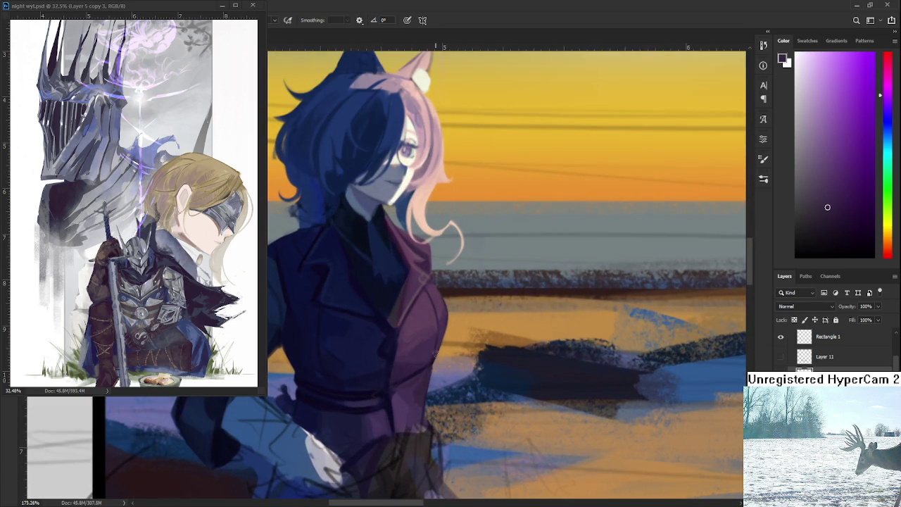
pyautogui.moveTo(337, 332); pyautogui.dragTo(366, 377)
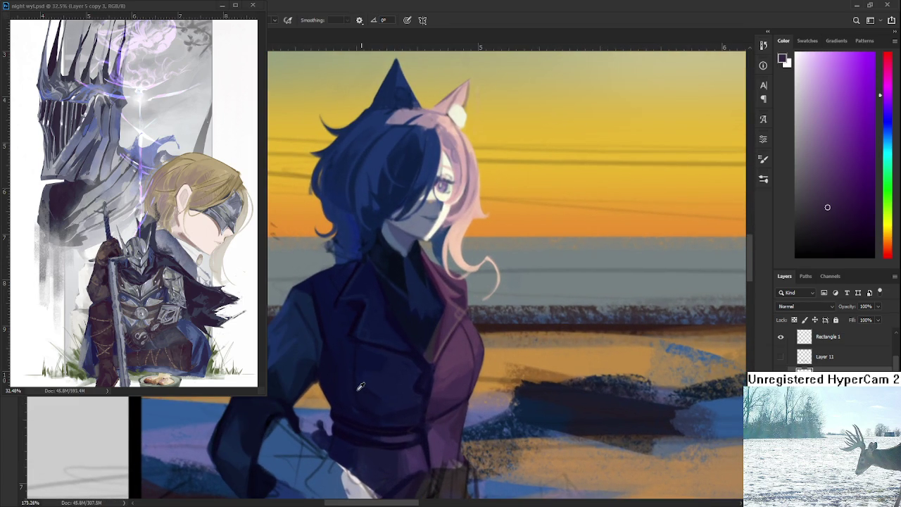
pyautogui.keyDown('alt'); pyautogui.click(364, 390); pyautogui.keyUp('alt')
pyautogui.keyDown('alt'); pyautogui.click(366, 390); pyautogui.keyUp('alt')
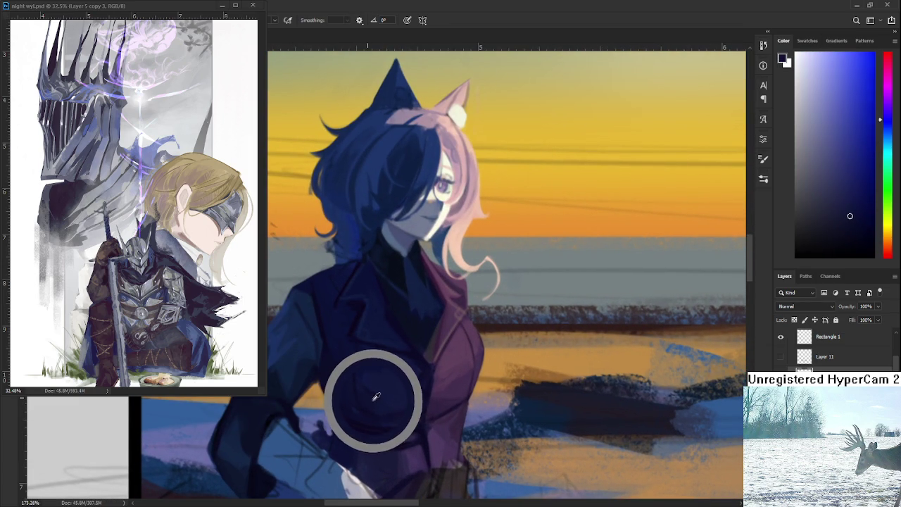
pyautogui.keyDown('alt'); pyautogui.click(372, 392); pyautogui.keyUp('alt')
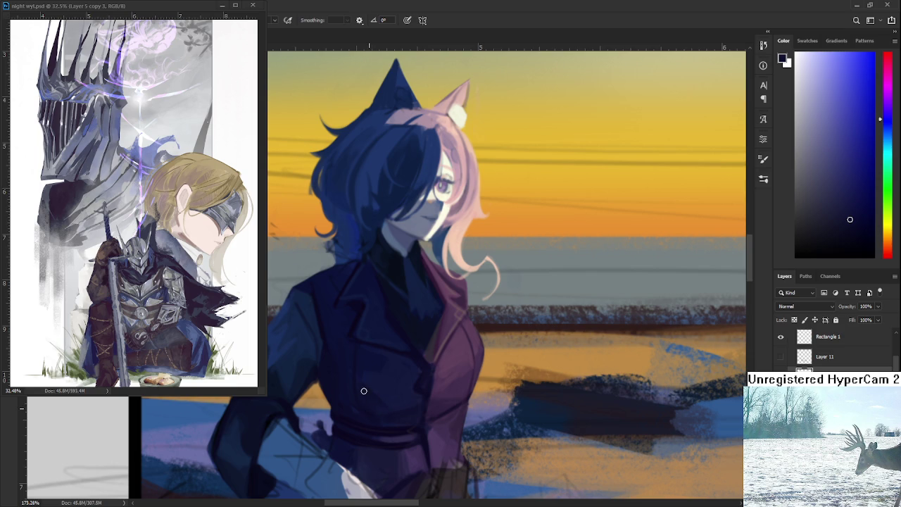
pyautogui.keyDown('alt'); pyautogui.click(373, 391); pyautogui.keyUp('alt')
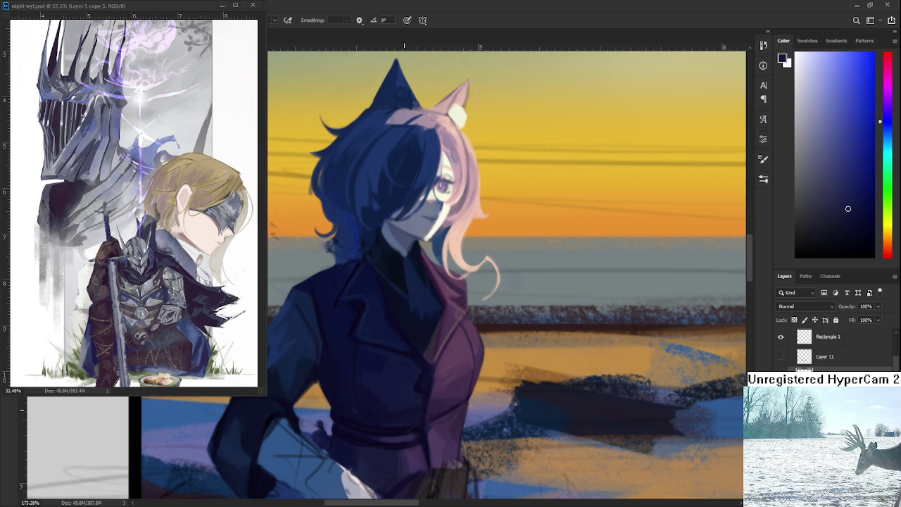
# Add purple tones sampled from the coat to its shading.
pyautogui.scroll(-5, 399, 401)
pyautogui.scroll(2, 395, 362)
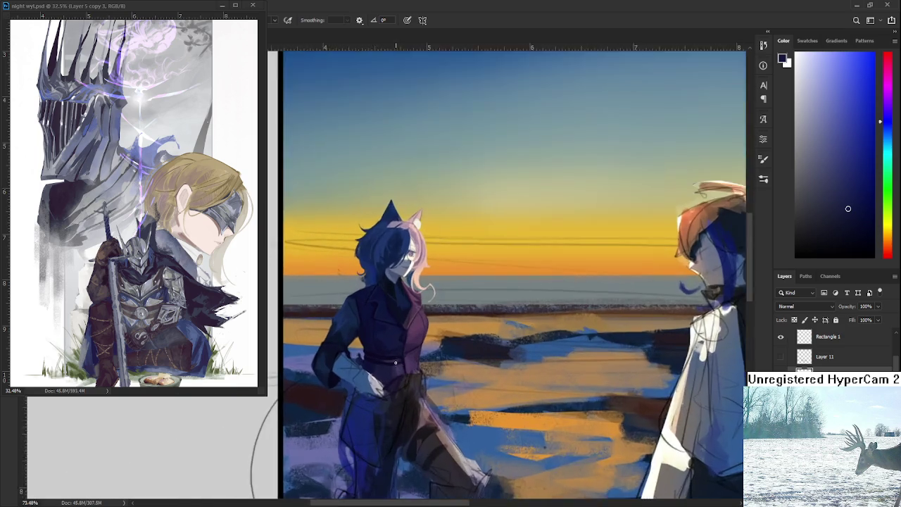
pyautogui.scroll(3, 395, 362)
pyautogui.scroll(2, 415, 359)
pyautogui.scroll(1, 429, 357)
pyautogui.keyDown('alt'); pyautogui.click(436, 365); pyautogui.keyUp('alt')
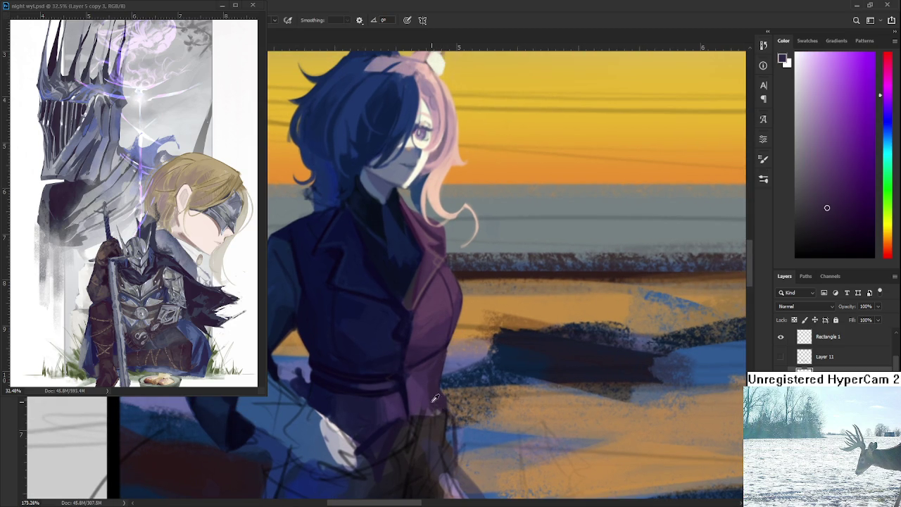
pyautogui.keyDown('alt'); pyautogui.click(433, 391); pyautogui.keyUp('alt')
# Draw a freehand Lasso selection around the cat-eared figure's legs.
pyautogui.scroll(-5, 471, 320)
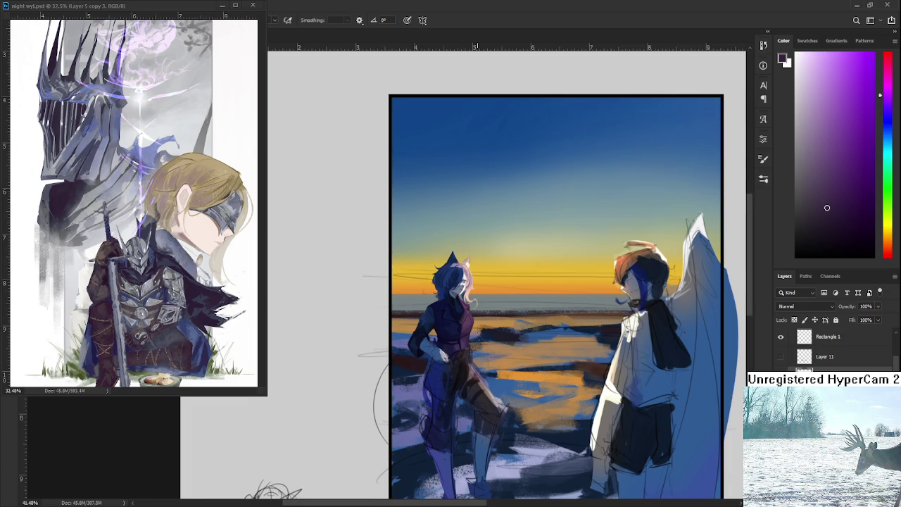
pyautogui.scroll(2, 479, 328)
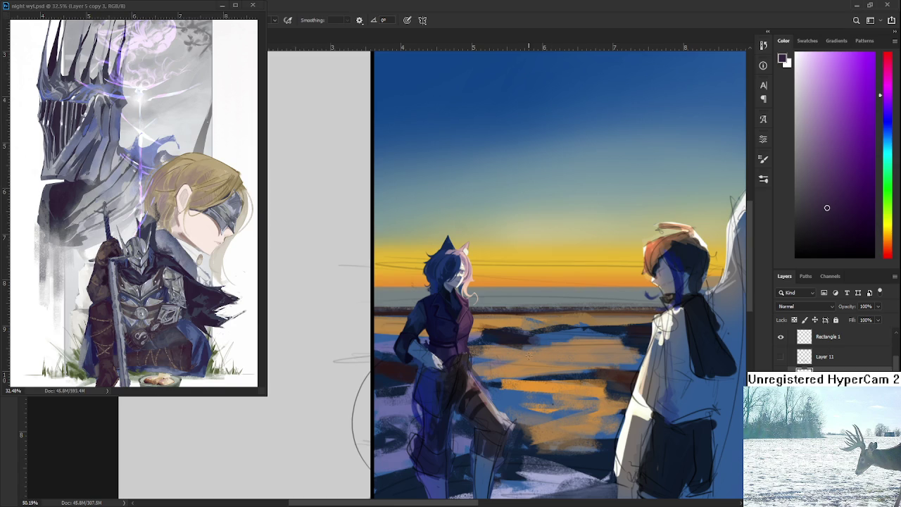
pyautogui.scroll(-2, 528, 355)
pyautogui.scroll(1, 493, 324)
pyautogui.scroll(2, 488, 311)
pyautogui.scroll(-1, 487, 311)
pyautogui.scroll(-1, 493, 330)
pyautogui.scroll(2, 485, 358)
pyautogui.scroll(-1, 485, 358)
pyautogui.scroll(-1, 485, 358)
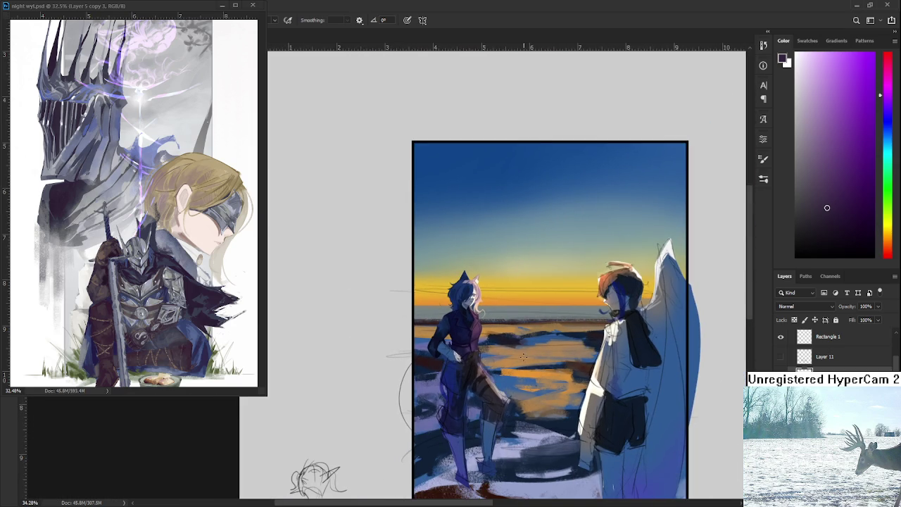
pyautogui.scroll(1, 454, 377)
pyautogui.scroll(1, 457, 366)
pyautogui.scroll(1, 465, 359)
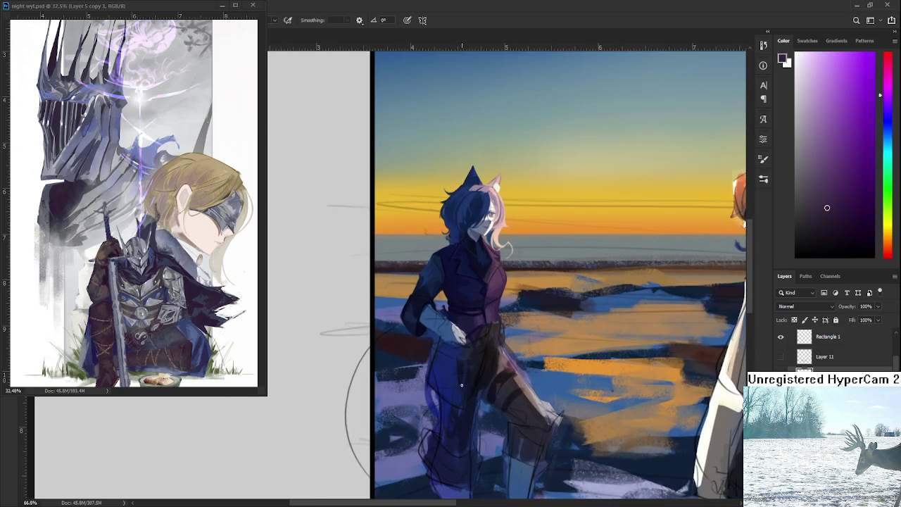
pyautogui.scroll(1, 485, 340)
pyautogui.scroll(-1, 482, 341)
pyautogui.scroll(-1, 476, 342)
pyautogui.scroll(1, 468, 343)
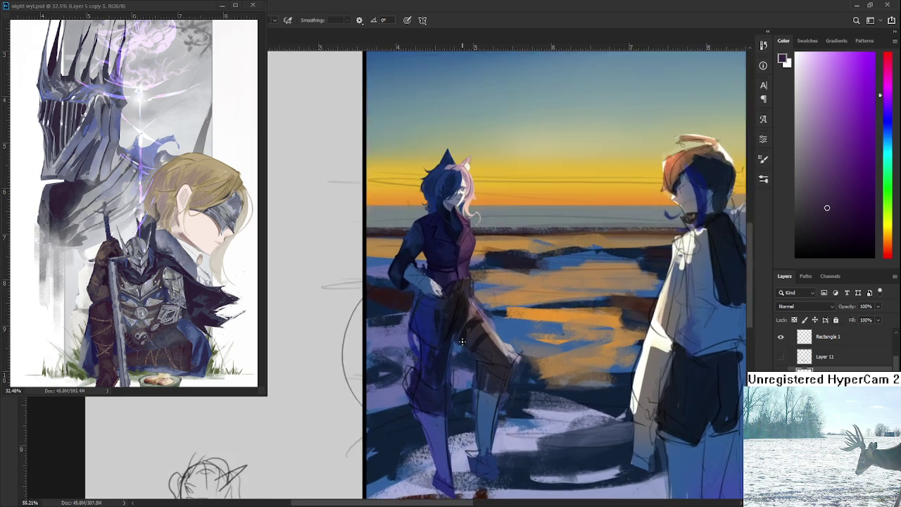
pyautogui.scroll(1, 461, 344)
pyautogui.press('l')
pyautogui.moveTo(422, 283)
pyautogui.mouseDown()
pyautogui.moveTo(558, 405)
pyautogui.moveTo(507, 276)
pyautogui.moveTo(424, 290)
pyautogui.mouseUp()
# Free Transform the selected legs and stretch them downward.
pyautogui.scroll(-3, 423, 290)
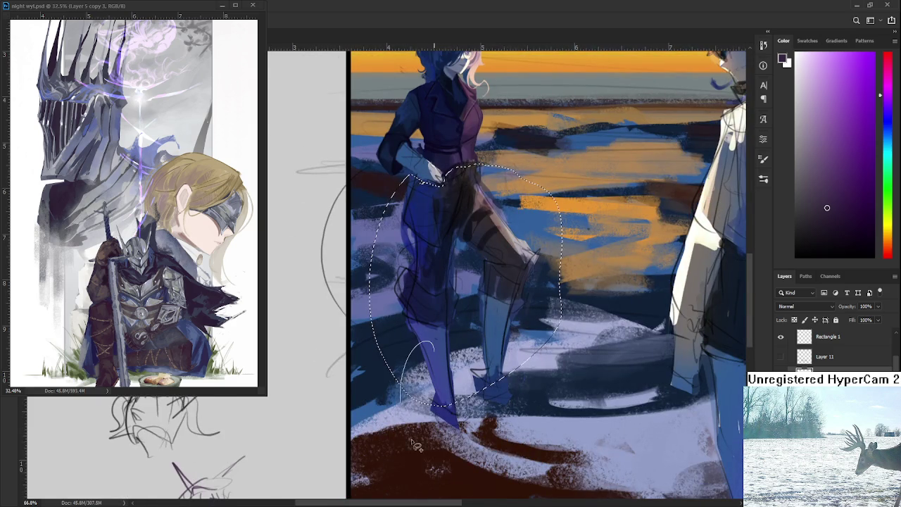
pyautogui.hotkey('ctrl', 't')
pyautogui.moveTo(561, 407)
pyautogui.mouseDown()
pyautogui.moveTo(562, 437)
pyautogui.moveTo(548, 376)
pyautogui.mouseUp()
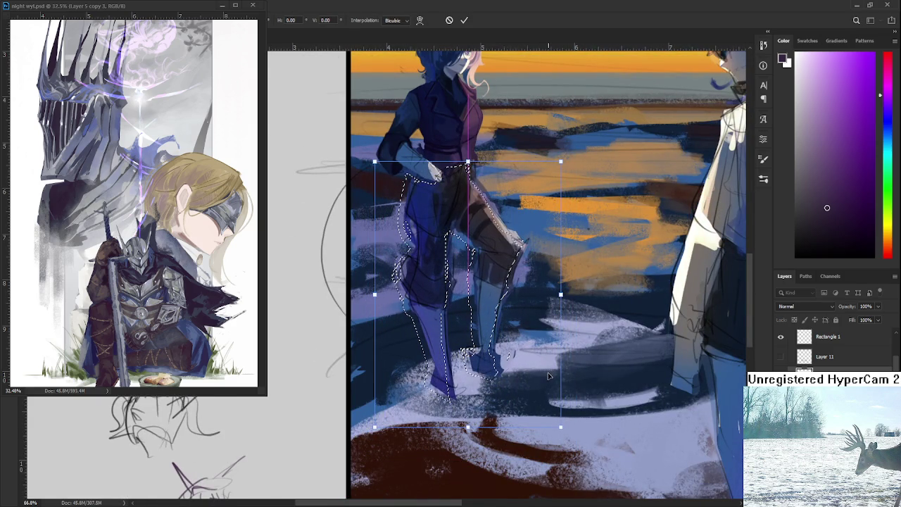
# Slightly adjust the legs' scale and commit the transform.
pyautogui.moveTo(560, 426); pyautogui.dragTo(562, 408)
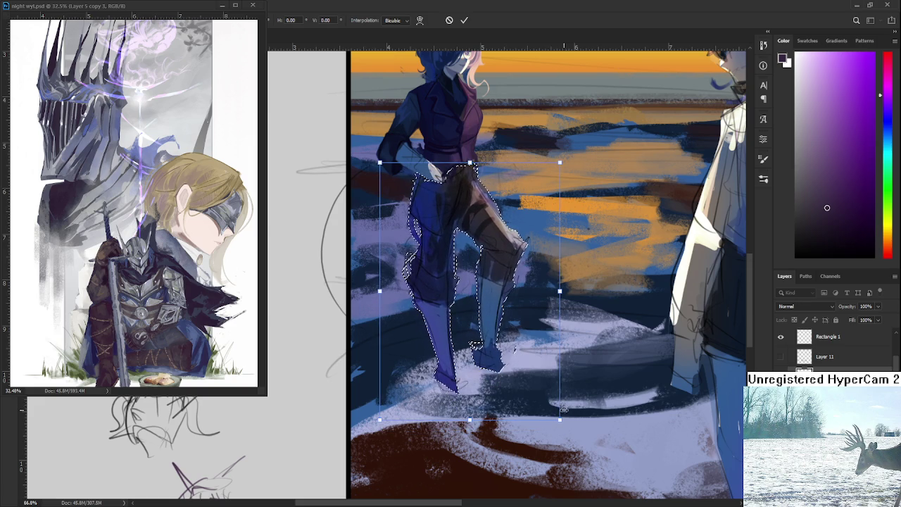
pyautogui.press('Return')
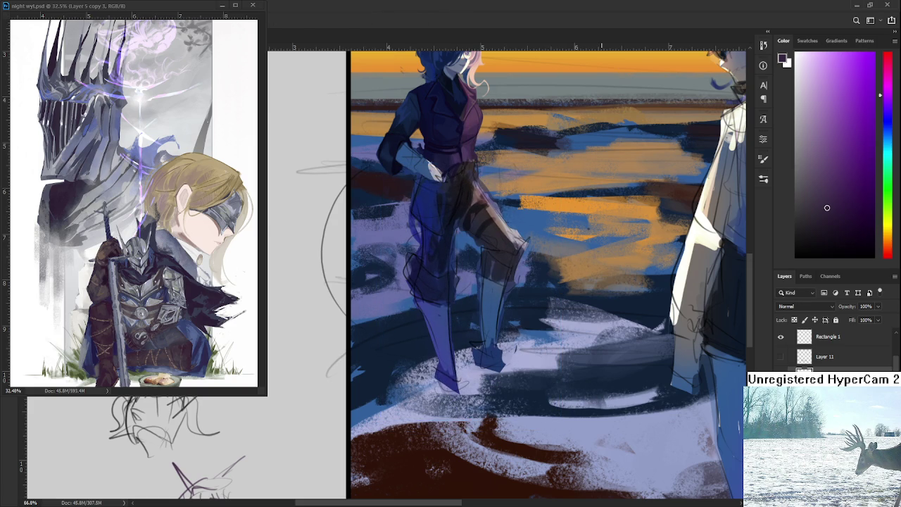
pyautogui.scroll(-3, 493, 354)
pyautogui.scroll(-2, 492, 354)
pyautogui.scroll(3, 493, 354)
pyautogui.scroll(-1, 493, 354)
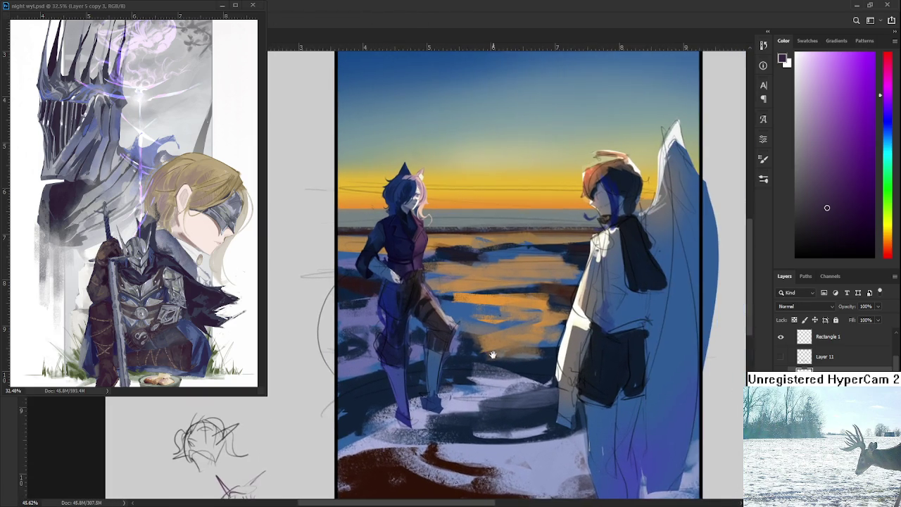
pyautogui.scroll(1, 493, 354)
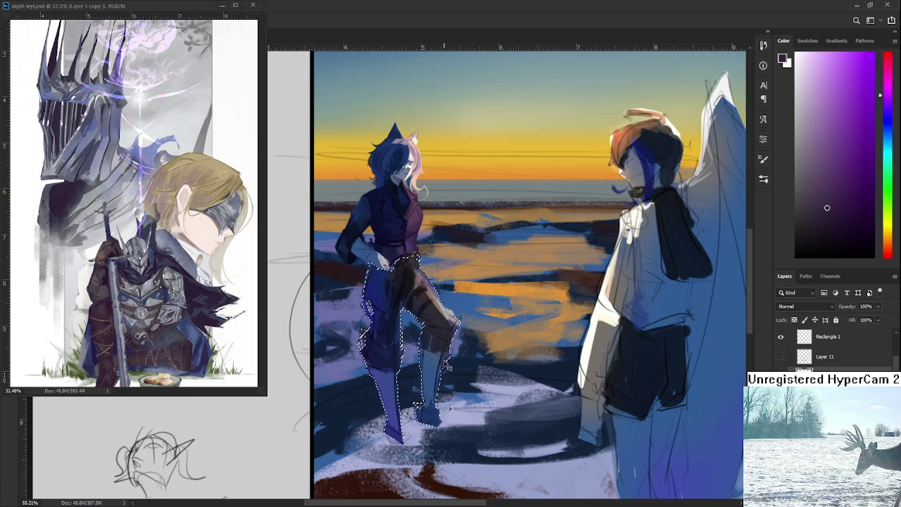
# Reselect the legs, nudge them slightly up and left, and commit.
pyautogui.moveTo(485, 436); pyautogui.dragTo(484, 440)
pyautogui.scroll(-2, 484, 440)
pyautogui.hotkey('ctrl', 't')
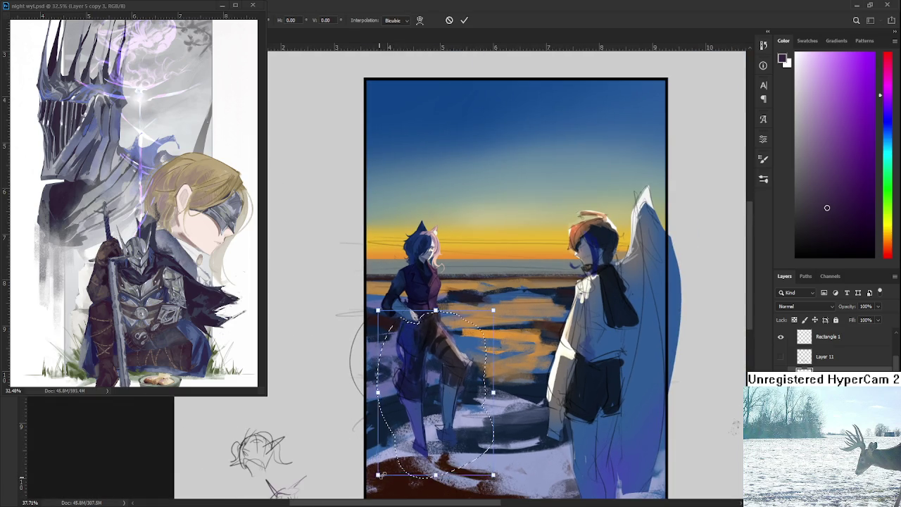
pyautogui.moveTo(431, 380); pyautogui.dragTo(427, 384)
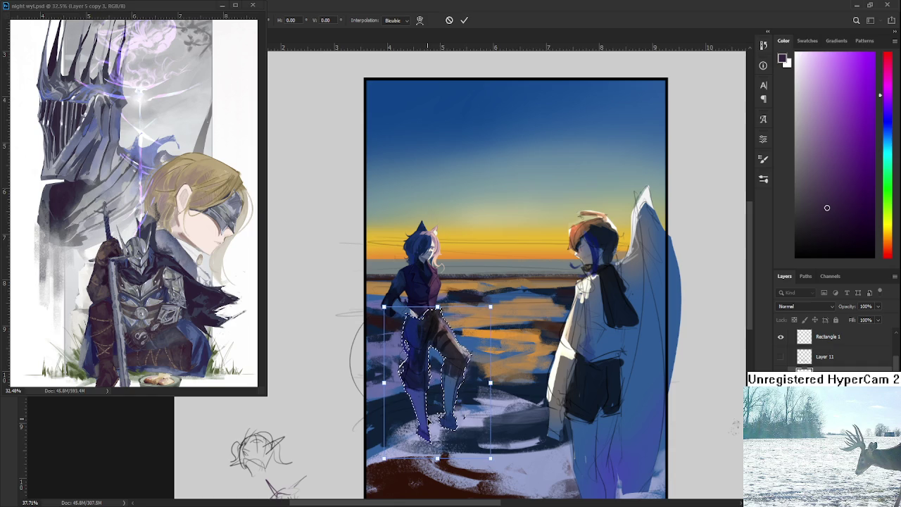
pyautogui.press('Return')
pyautogui.scroll(-2, 451, 366)
pyautogui.scroll(4, 464, 355)
pyautogui.scroll(2, 465, 356)
pyautogui.scroll(-2, 480, 367)
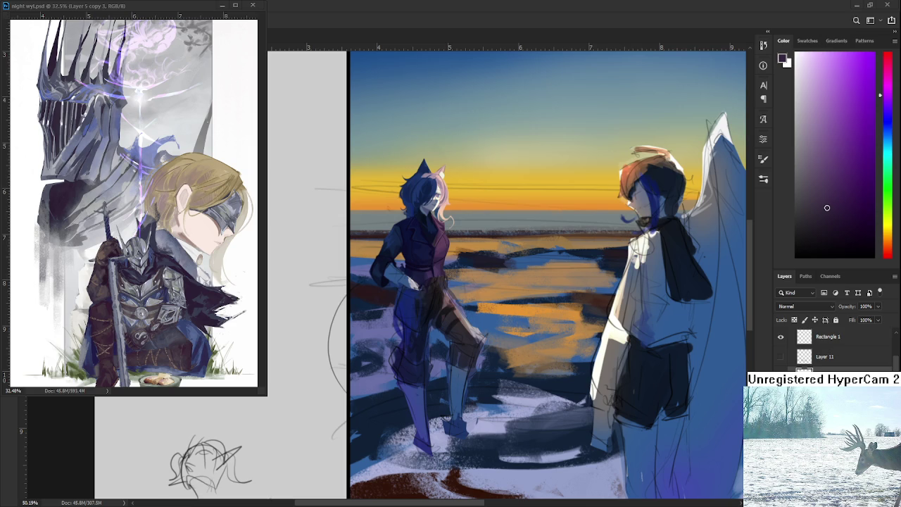
# Zoom in on the cat-eared figure and shade the vest with sampled mid and dark purples.
pyautogui.moveTo(444, 227)
pyautogui.mouseDown()
pyautogui.moveTo(464, 328)
pyautogui.moveTo(448, 337)
pyautogui.mouseUp()
pyautogui.keyDown('alt'); pyautogui.click(410, 341); pyautogui.keyUp('alt')
pyautogui.scroll(-1, 413, 352)
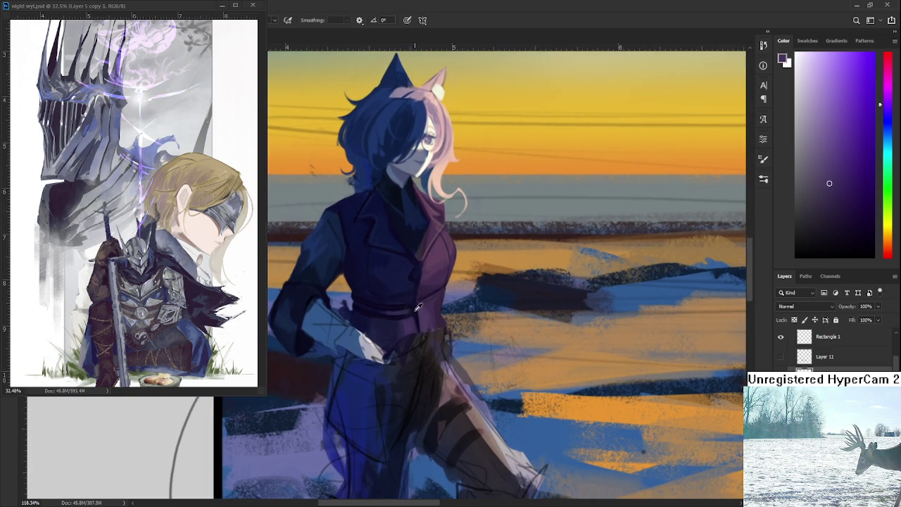
pyautogui.keyDown('alt'); pyautogui.click(415, 319); pyautogui.keyUp('alt')
pyautogui.keyDown('alt'); pyautogui.click(417, 325); pyautogui.keyUp('alt')
pyautogui.keyDown('alt'); pyautogui.click(420, 332); pyautogui.keyUp('alt')
pyautogui.keyDown('alt'); pyautogui.click(411, 323); pyautogui.keyUp('alt')
pyautogui.keyDown('alt'); pyautogui.click(420, 312); pyautogui.keyUp('alt')
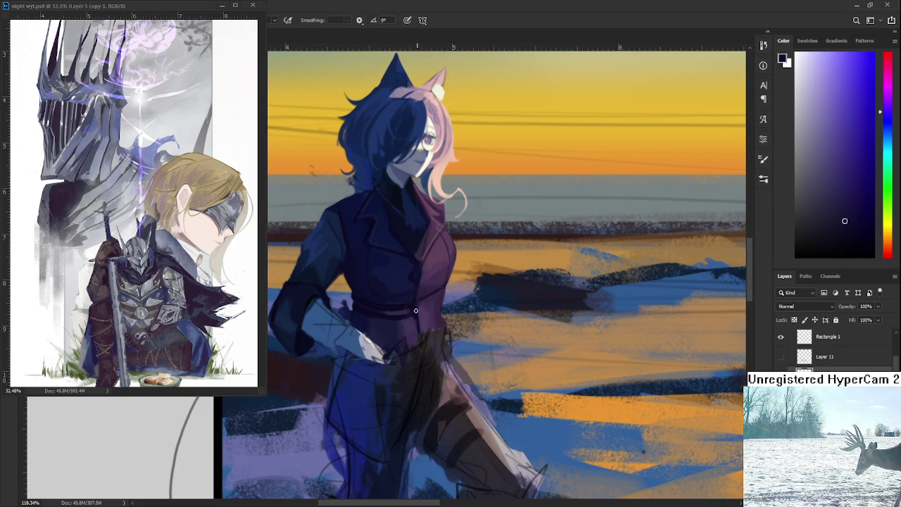
pyautogui.keyDown('alt'); pyautogui.click(414, 318); pyautogui.keyUp('alt')
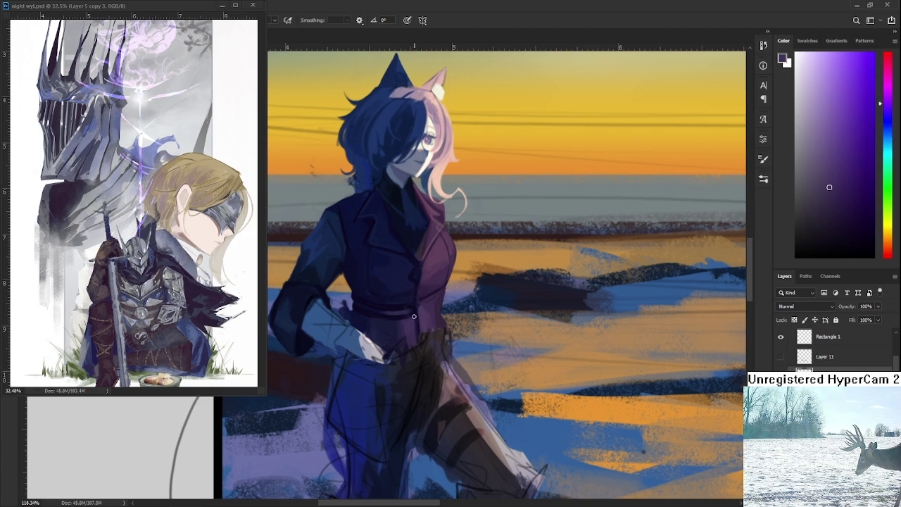
pyautogui.keyDown('alt'); pyautogui.click(412, 328); pyautogui.keyUp('alt')
# Shade the area around the vest's waist and belt with newly sampled tones.
pyautogui.keyDown('alt'); pyautogui.click(413, 354); pyautogui.keyUp('alt')
pyautogui.keyDown('alt'); pyautogui.click(398, 343); pyautogui.keyUp('alt')
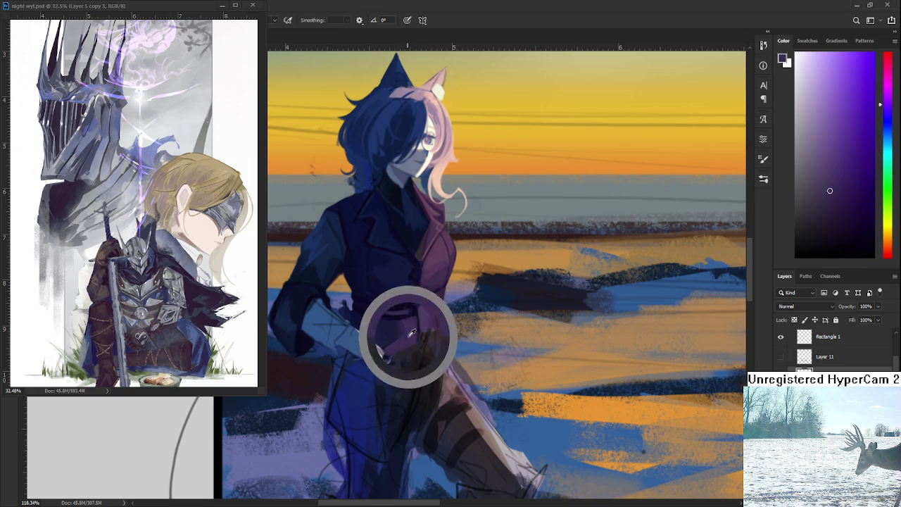
pyautogui.keyDown('alt'); pyautogui.click(394, 332); pyautogui.keyUp('alt')
pyautogui.keyDown('alt'); pyautogui.click(401, 342); pyautogui.keyUp('alt')
pyautogui.keyDown('alt'); pyautogui.click(387, 345); pyautogui.keyUp('alt')
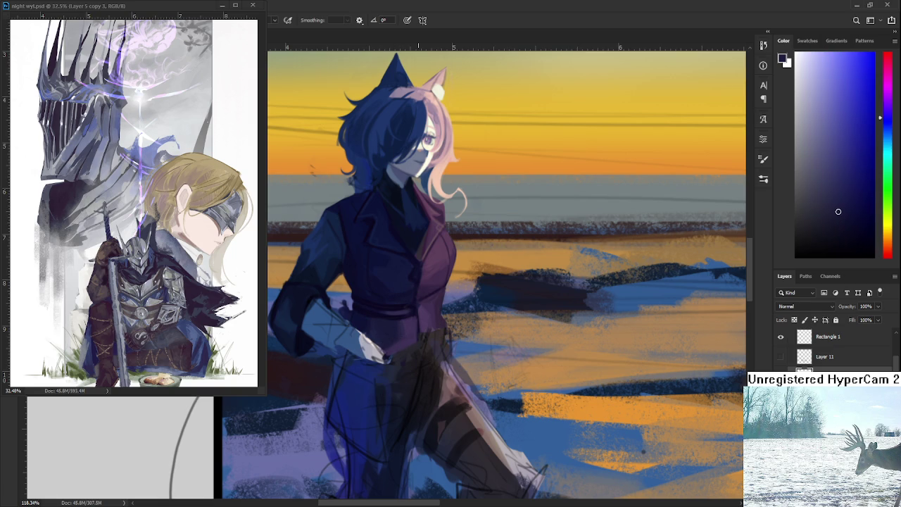
pyautogui.scroll(-3, 408, 313)
pyautogui.scroll(-2, 408, 313)
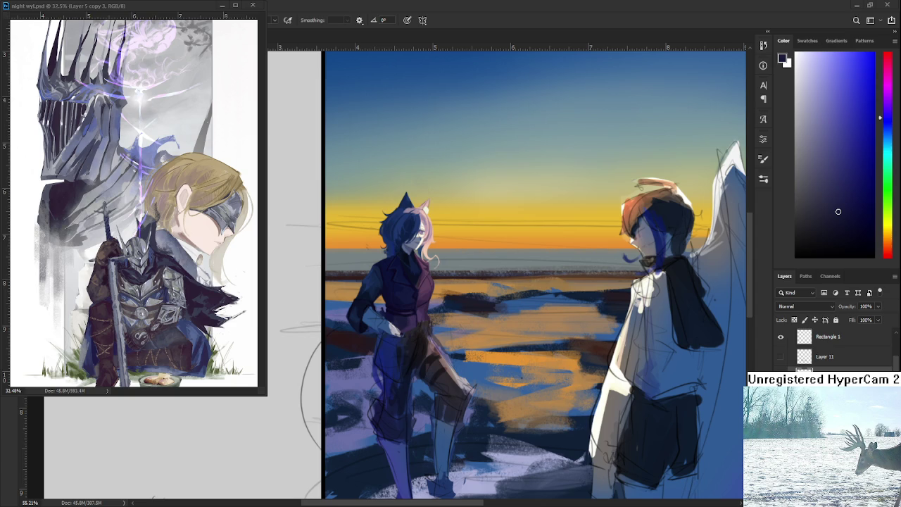
# Zoom to about 190% on the torso and shade the chest with sampled dark blues.
pyautogui.scroll(2, 428, 334)
pyautogui.scroll(3, 427, 334)
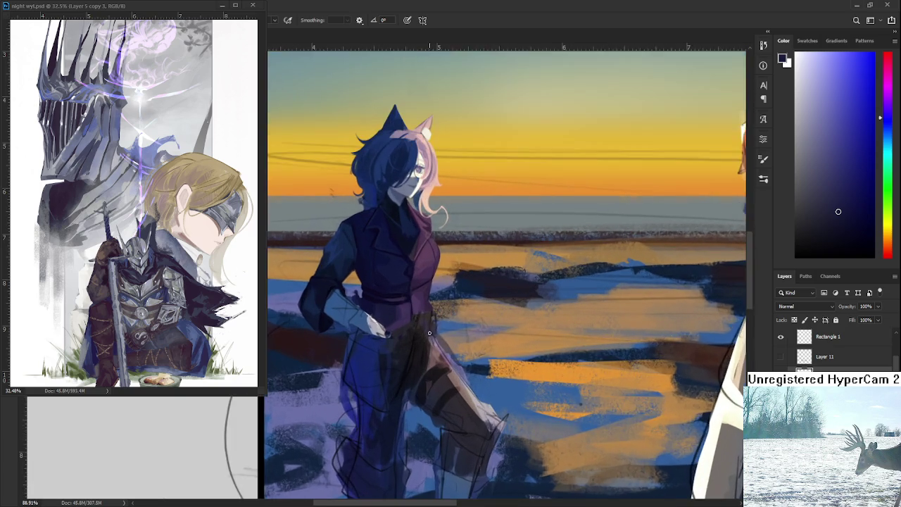
pyautogui.scroll(-2, 429, 334)
pyautogui.scroll(-3, 428, 338)
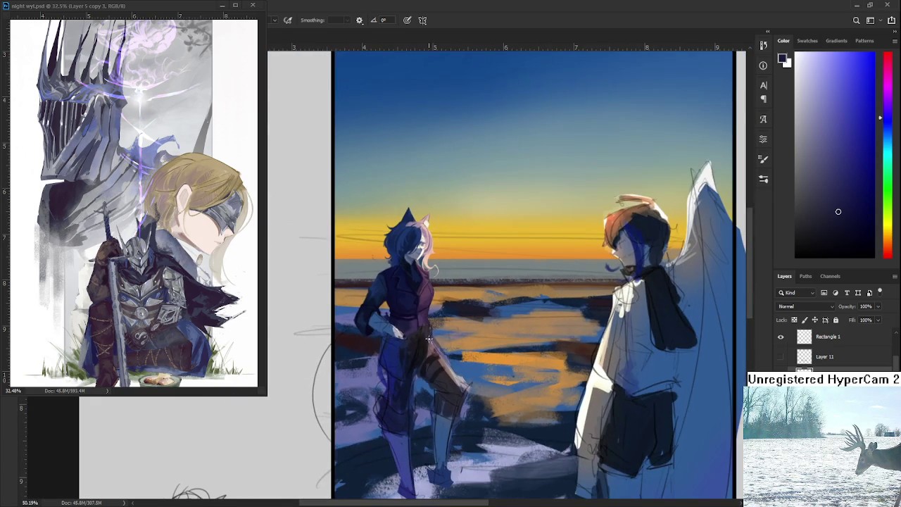
pyautogui.scroll(2, 429, 338)
pyautogui.scroll(2, 429, 331)
pyautogui.scroll(2, 429, 309)
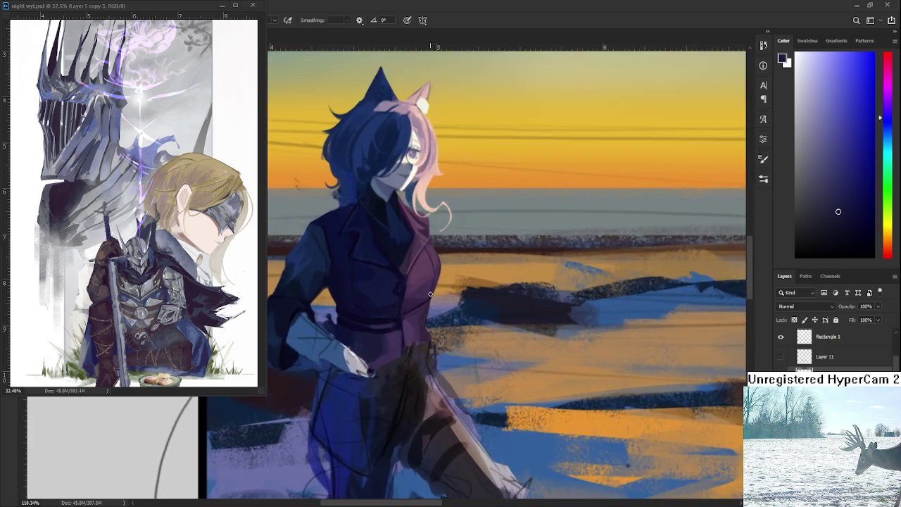
pyautogui.scroll(2, 430, 295)
pyautogui.scroll(1, 412, 291)
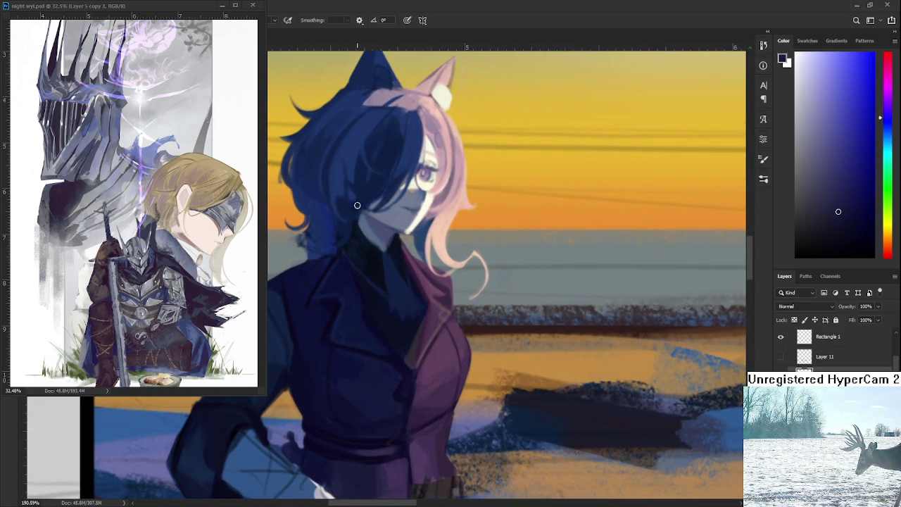
pyautogui.keyDown('alt'); pyautogui.click(400, 293); pyautogui.keyUp('alt')
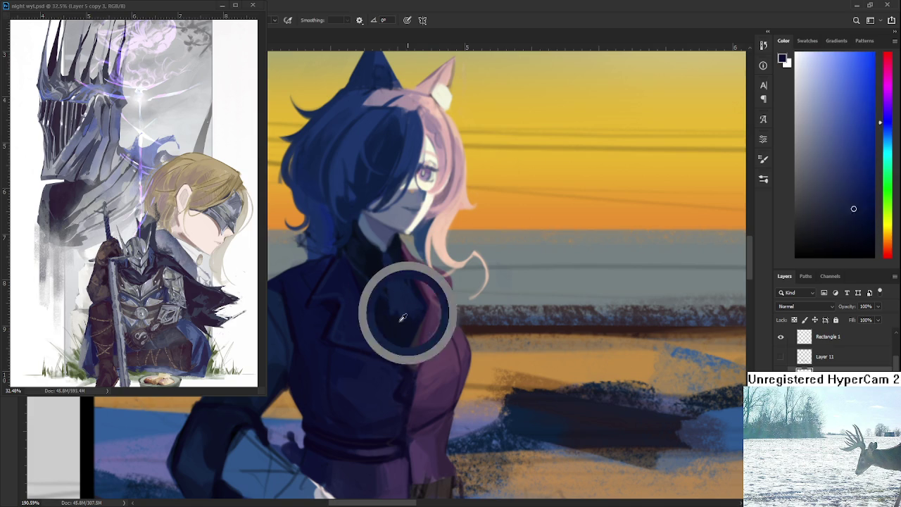
pyautogui.keyDown('alt'); pyautogui.click(408, 301); pyautogui.keyUp('alt')
pyautogui.keyDown('alt'); pyautogui.click(412, 316); pyautogui.keyUp('alt')
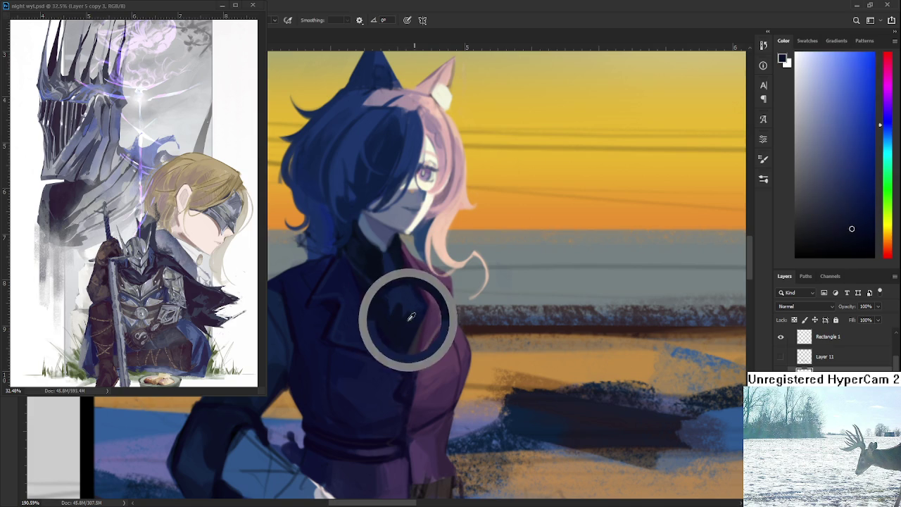
# Alternate lighter and darker sampled blues on the lapel, chest and near the collar.
pyautogui.keyDown('alt'); pyautogui.click(398, 296); pyautogui.keyUp('alt')
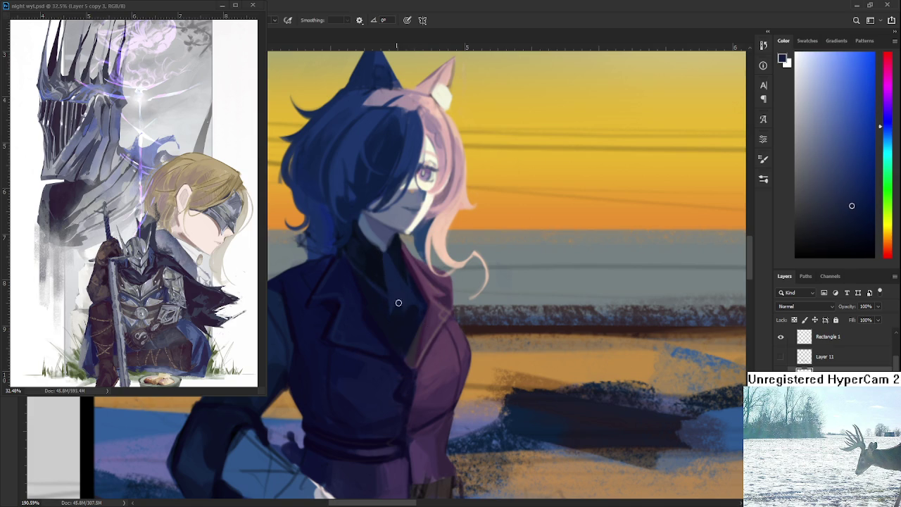
pyautogui.keyDown('alt'); pyautogui.click(395, 320); pyautogui.keyUp('alt')
pyautogui.keyDown('alt'); pyautogui.click(402, 313); pyautogui.keyUp('alt')
pyautogui.keyDown('alt'); pyautogui.click(409, 318); pyautogui.keyUp('alt')
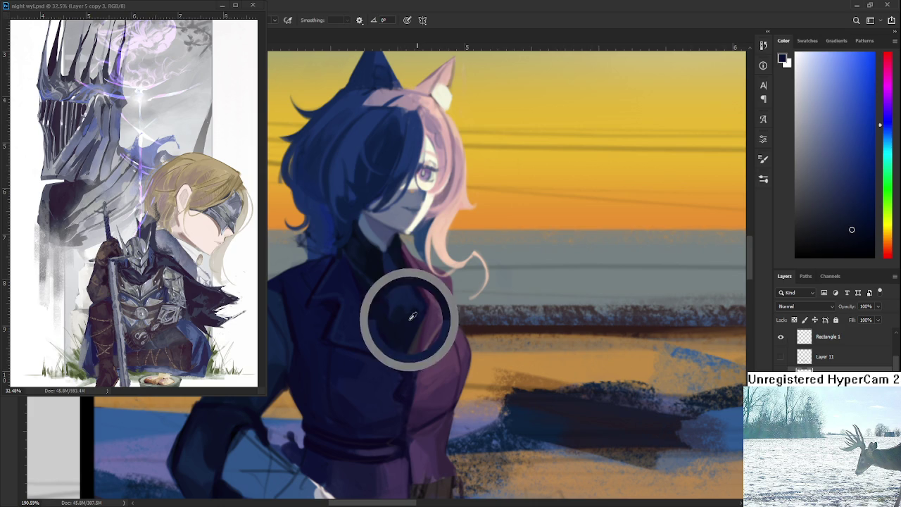
pyautogui.keyDown('alt'); pyautogui.click(416, 313); pyautogui.keyUp('alt')
pyautogui.keyDown('alt'); pyautogui.click(402, 297); pyautogui.keyUp('alt')
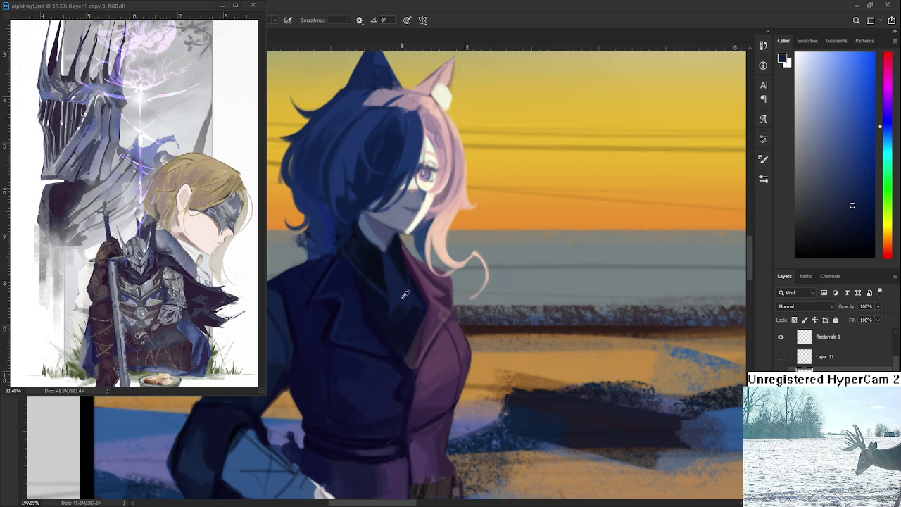
pyautogui.keyDown('alt'); pyautogui.click(397, 317); pyautogui.keyUp('alt')
pyautogui.keyDown('alt'); pyautogui.click(414, 316); pyautogui.keyUp('alt')
pyautogui.keyDown('alt'); pyautogui.click(405, 319); pyautogui.keyUp('alt')
pyautogui.keyDown('alt'); pyautogui.click(408, 304); pyautogui.keyUp('alt')
pyautogui.keyDown('alt'); pyautogui.click(397, 319); pyautogui.keyUp('alt')
pyautogui.keyDown('alt'); pyautogui.click(404, 314); pyautogui.keyUp('alt')
# Add final dark shading dabs and lighter blue highlights to the coat.
pyautogui.keyDown('alt'); pyautogui.click(398, 312); pyautogui.keyUp('alt')
pyautogui.keyDown('alt'); pyautogui.click(408, 323); pyautogui.keyUp('alt')
pyautogui.keyDown('alt'); pyautogui.click(405, 320); pyautogui.keyUp('alt')
pyautogui.keyDown('alt'); pyautogui.click(395, 321); pyautogui.keyUp('alt')
pyautogui.keyDown('alt'); pyautogui.click(393, 302); pyautogui.keyUp('alt')
pyautogui.scroll(-1, 427, 309)
pyautogui.scroll(-1, 427, 317)
pyautogui.scroll(-1, 428, 327)
pyautogui.scroll(-1, 428, 343)
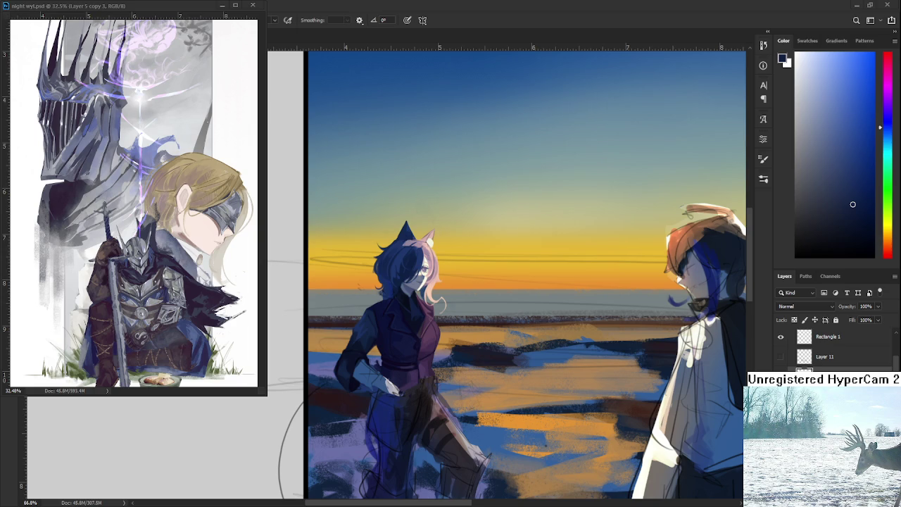
pyautogui.scroll(-2, 507, 274)
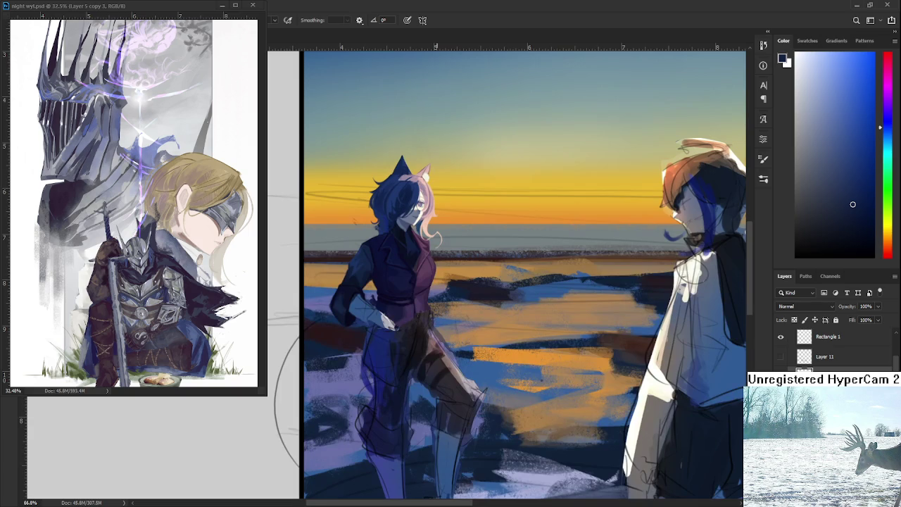
# Sample several purples and a reddish tone from the cat-eared figure's vest.
pyautogui.scroll(2, 401, 288)
pyautogui.scroll(2, 401, 288)
pyautogui.scroll(1, 404, 292)
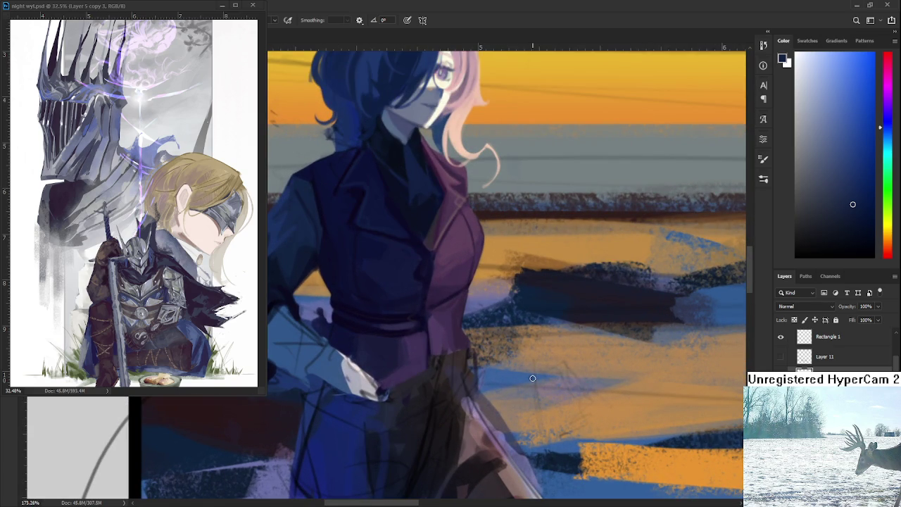
pyautogui.keyDown('alt'); pyautogui.click(424, 334); pyautogui.keyUp('alt')
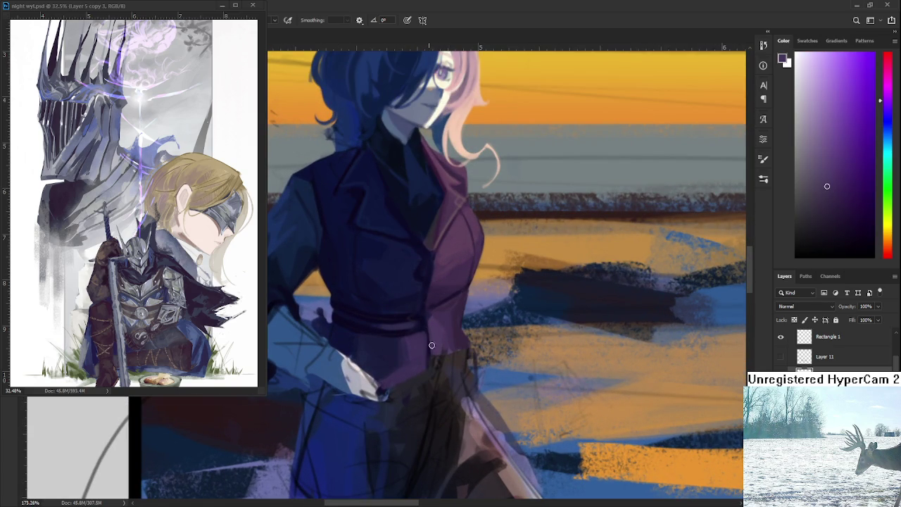
pyautogui.keyDown('alt'); pyautogui.click(439, 341); pyautogui.keyUp('alt')
pyautogui.keyDown('alt'); pyautogui.click(442, 346); pyautogui.keyUp('alt')
pyautogui.keyDown('alt'); pyautogui.click(446, 361); pyautogui.keyUp('alt')
pyautogui.keyDown('alt'); pyautogui.click(439, 360); pyautogui.keyUp('alt')
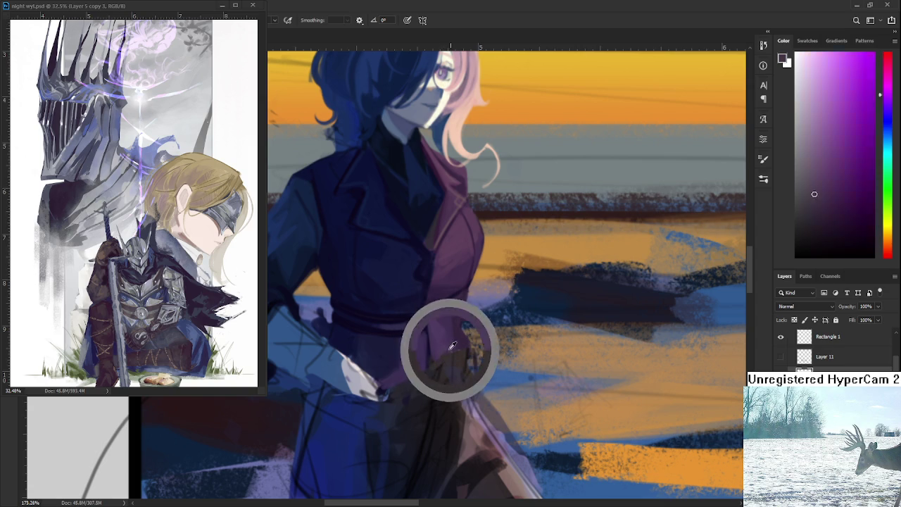
pyautogui.keyDown('alt'); pyautogui.click(451, 358); pyautogui.keyUp('alt')
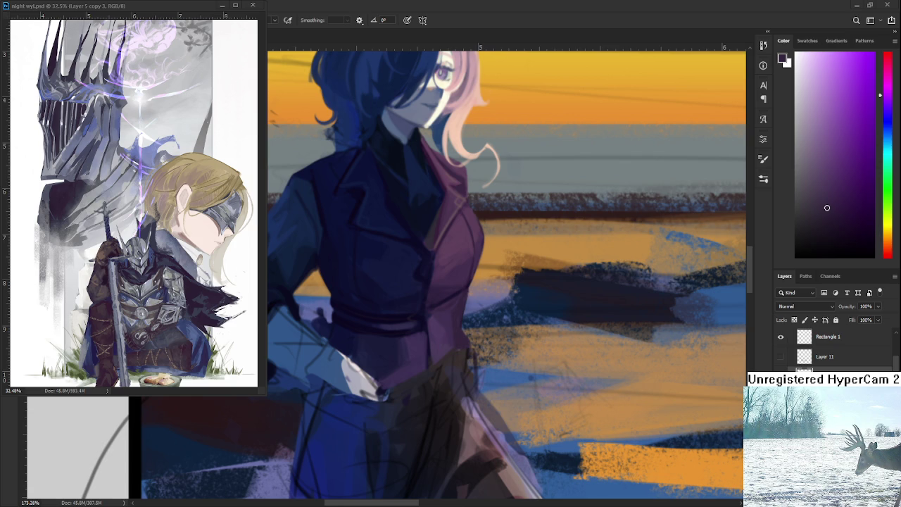
# Sample a purple and then a darker blue from the figure's coat.
pyautogui.scroll(-3, 466, 373)
pyautogui.scroll(-2, 467, 373)
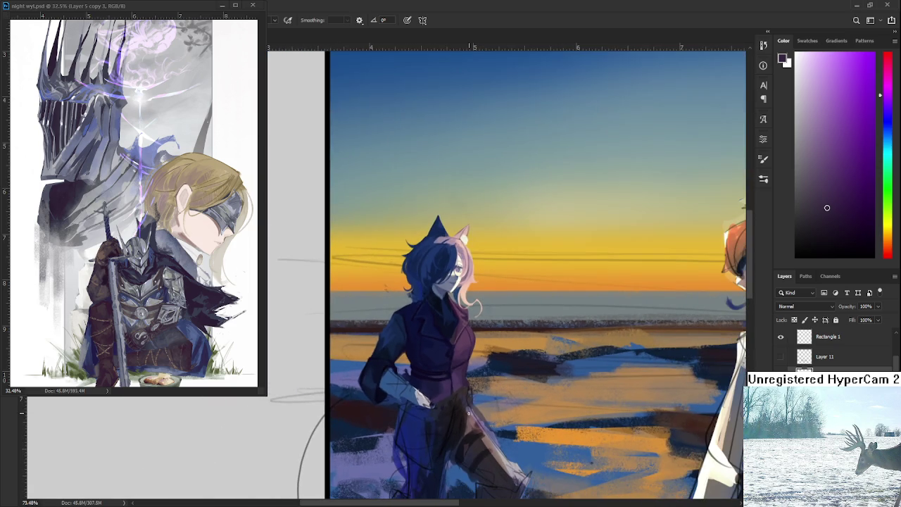
pyautogui.scroll(1, 467, 373)
pyautogui.scroll(1, 466, 373)
pyautogui.scroll(2, 451, 373)
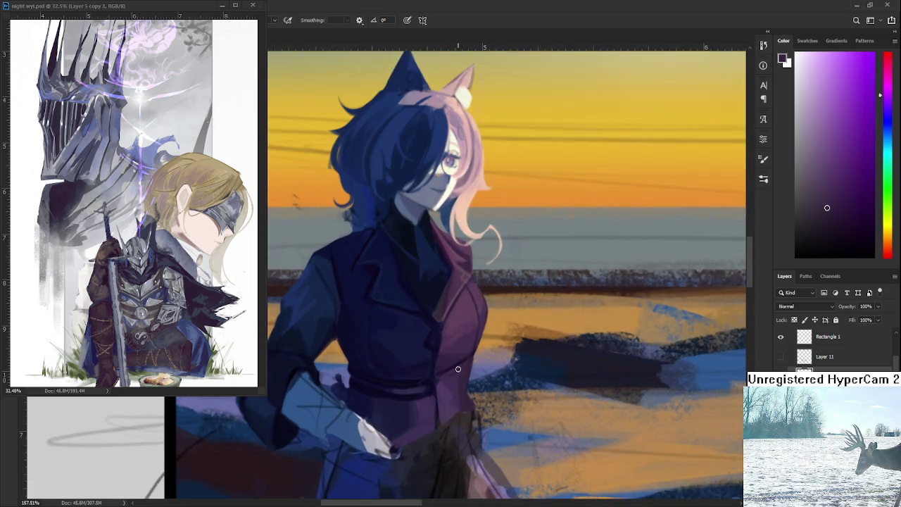
pyautogui.scroll(1, 422, 375)
pyautogui.scroll(-2, 394, 375)
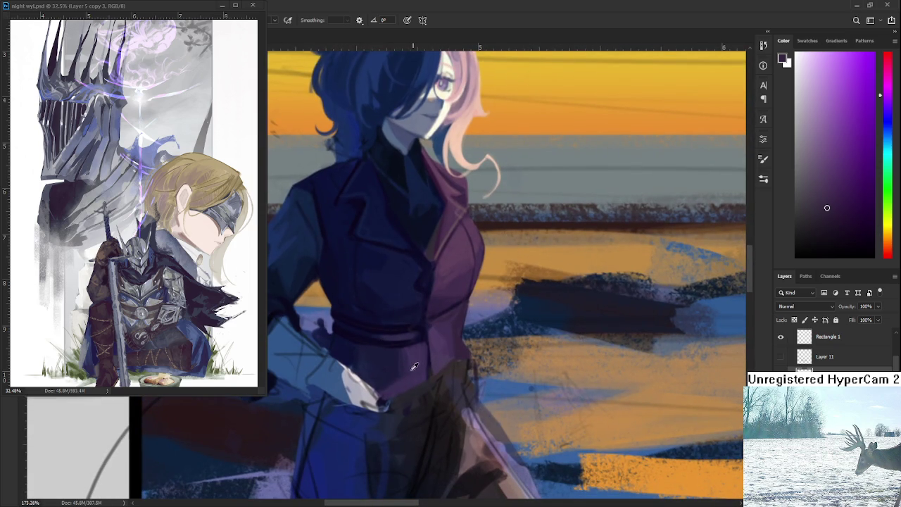
pyautogui.keyDown('alt'); pyautogui.click(410, 369); pyautogui.keyUp('alt')
pyautogui.moveTo(406, 378); pyautogui.dragTo(387, 382)
# Resample coat shades near the waist, settling on the final dark navy-purple.
pyautogui.keyDown('alt'); pyautogui.click(397, 380); pyautogui.keyUp('alt')
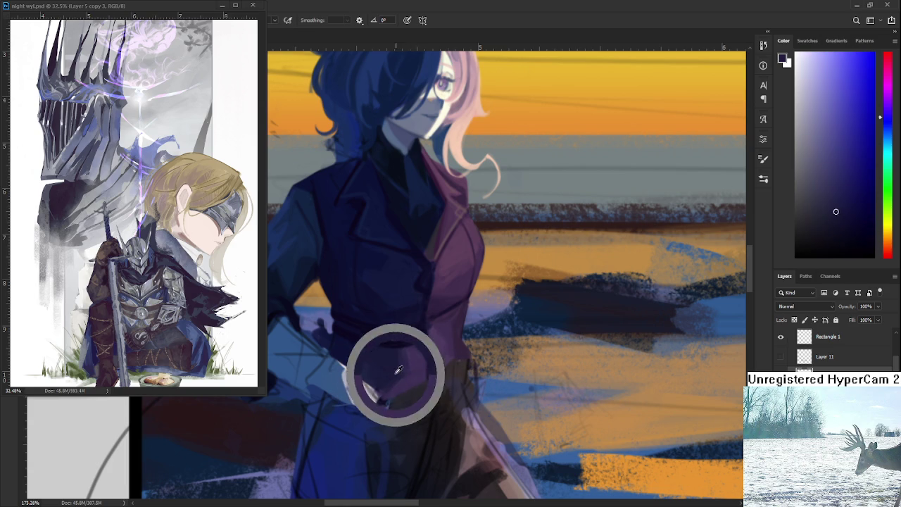
pyautogui.keyDown('alt'); pyautogui.click(373, 384); pyautogui.keyUp('alt')
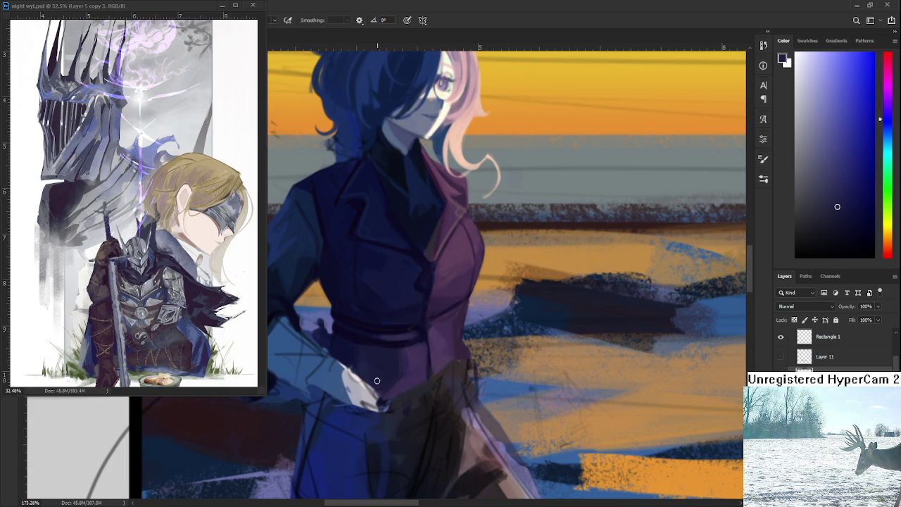
pyautogui.keyDown('alt'); pyautogui.click(385, 380); pyautogui.keyUp('alt')
pyautogui.moveTo(385, 380); pyautogui.dragTo(374, 371)
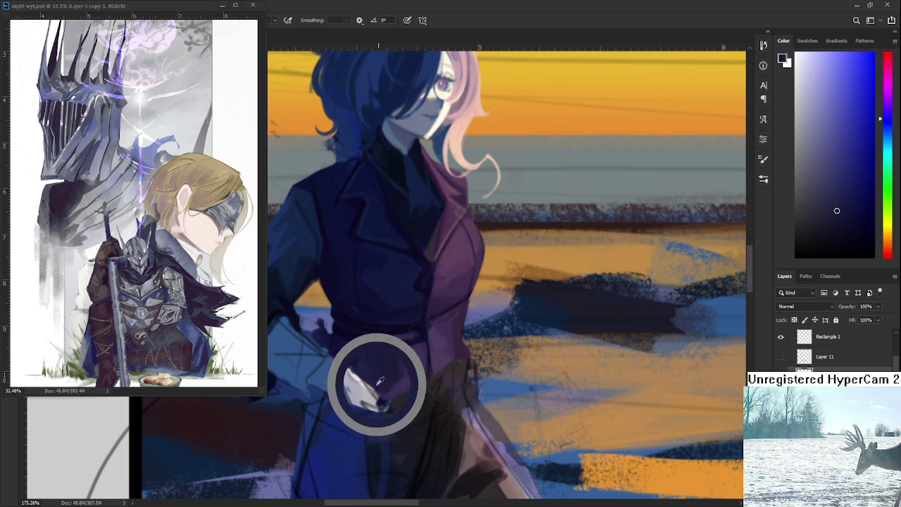
pyautogui.moveTo(374, 371); pyautogui.dragTo(345, 357)
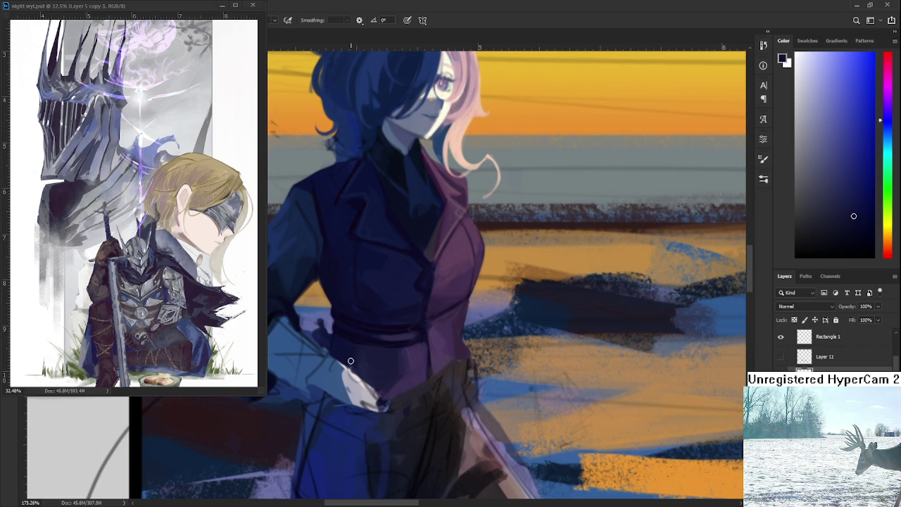
pyautogui.keyDown('alt'); pyautogui.click(365, 358); pyautogui.keyUp('alt')
# Minimize the floating night wyl.psd reference window.
pyautogui.scroll(-2, 465, 307)
pyautogui.scroll(-2, 465, 306)
pyautogui.scroll(-2, 466, 303)
pyautogui.scroll(-1, 467, 297)
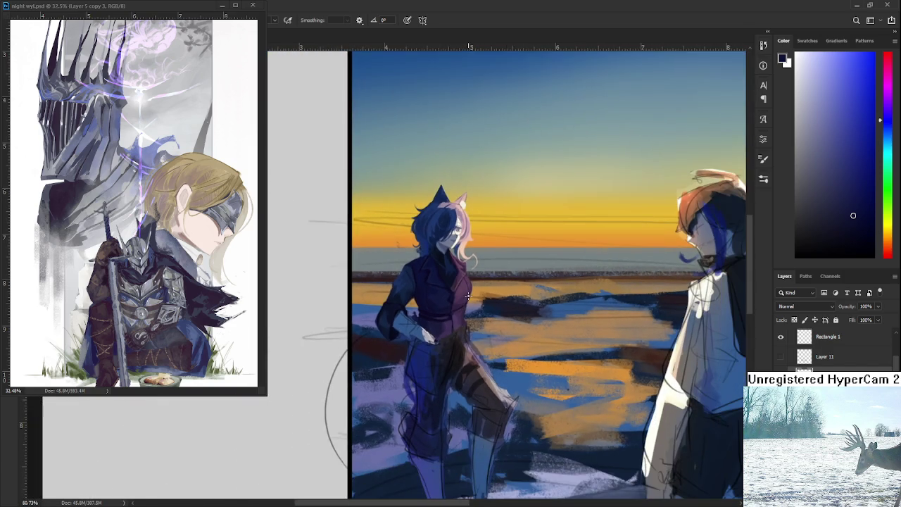
pyautogui.scroll(1, 468, 296)
pyautogui.scroll(2, 467, 299)
pyautogui.scroll(1, 468, 310)
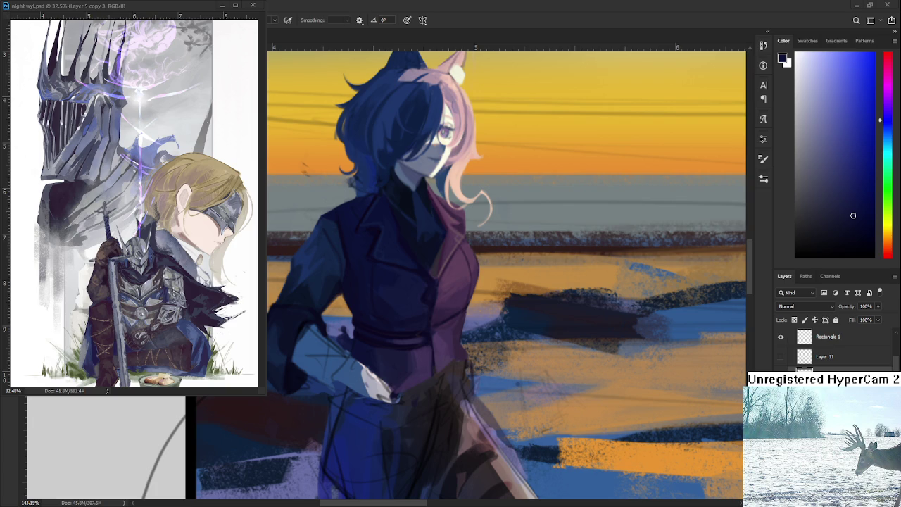
pyautogui.click(221, 5)
# Fit the painting to the screen and open Raid.psd from the Home screen's Recent files.
pyautogui.hotkey('ctrl', '0')
pyautogui.click(12, 20)
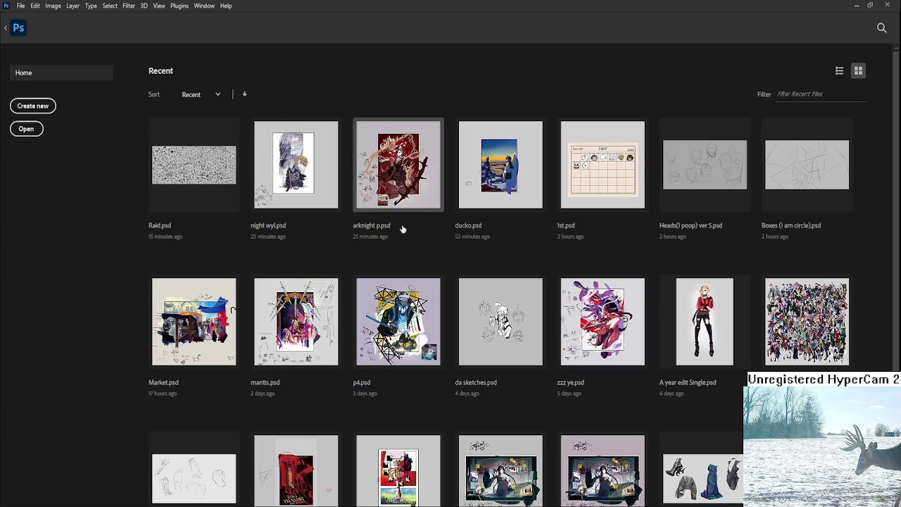
pyautogui.click(200, 161)
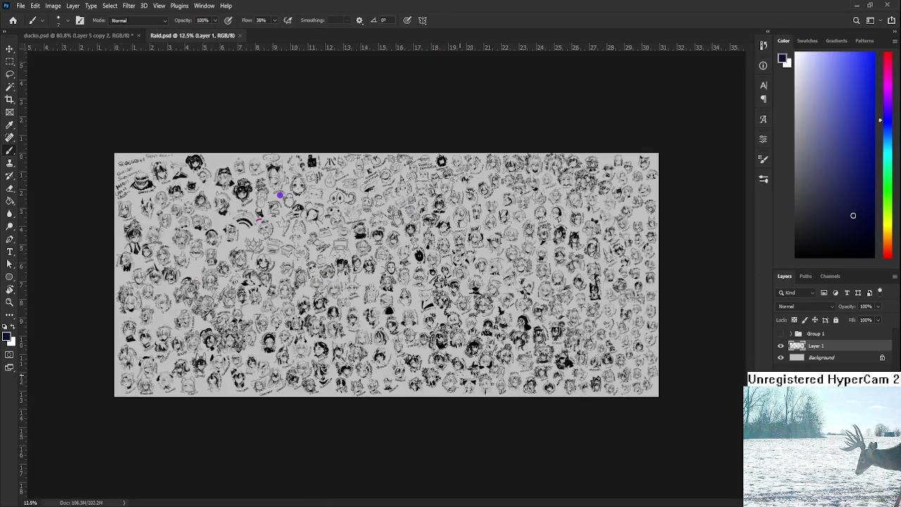
pyautogui.scroll(3, 385, 275)
pyautogui.scroll(1, 394, 380)
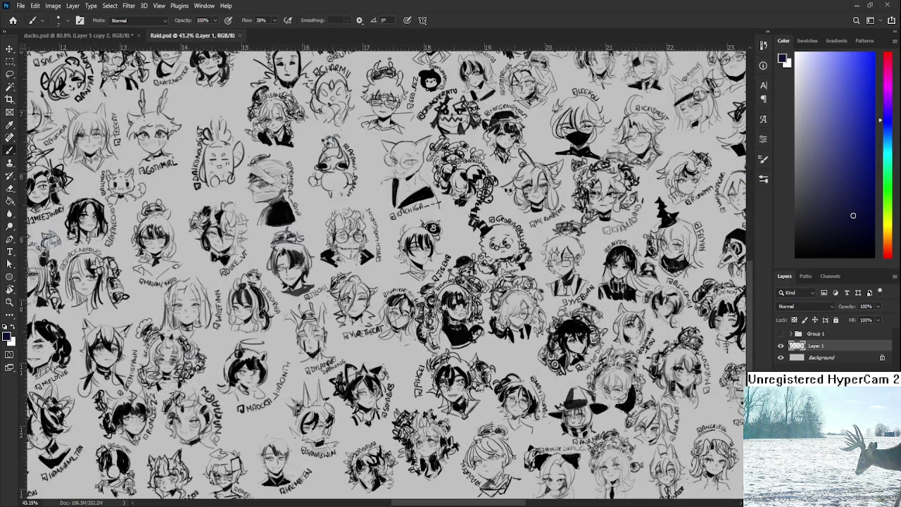
pyautogui.scroll(-1, 398, 341)
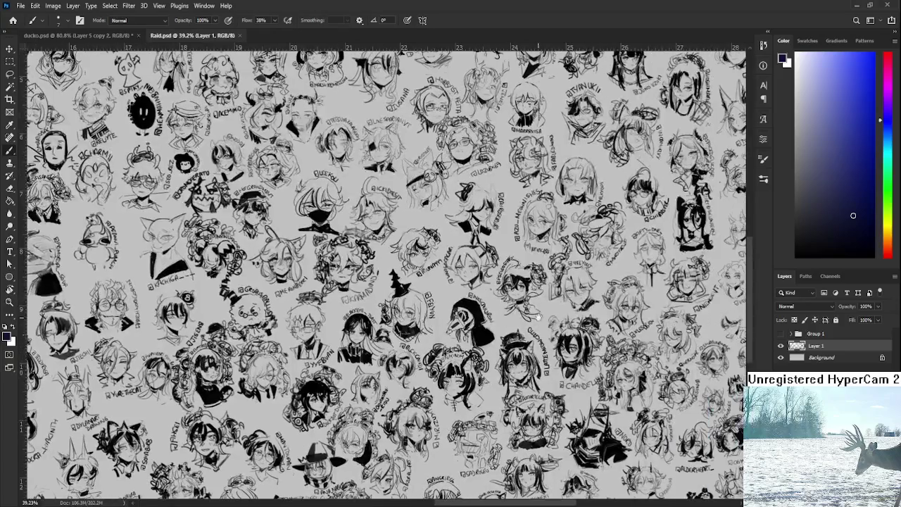
pyautogui.moveTo(696, 243); pyautogui.dragTo(397, 341)
pyautogui.scroll(5, 397, 342)
pyautogui.hscroll(5, 415, 366)
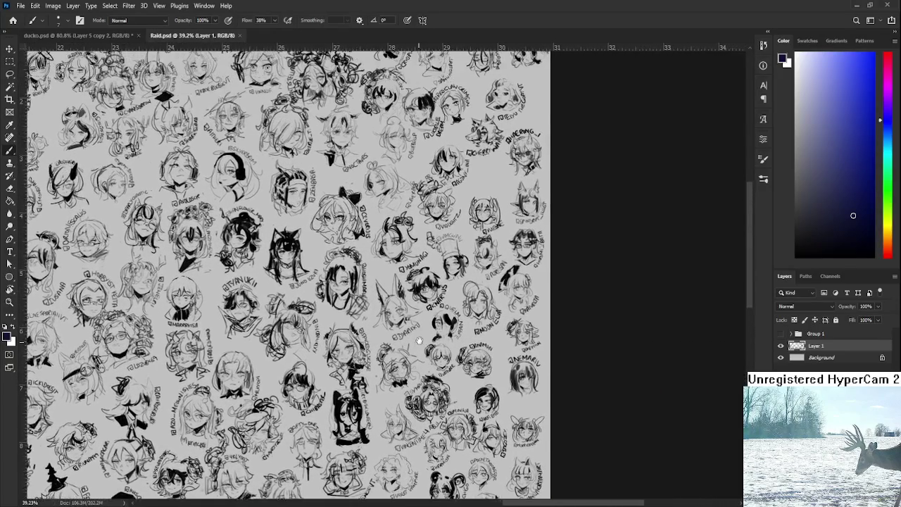
pyautogui.moveTo(422, 375)
pyautogui.mouseDown()
pyautogui.moveTo(458, 346)
pyautogui.moveTo(464, 246)
pyautogui.mouseUp()
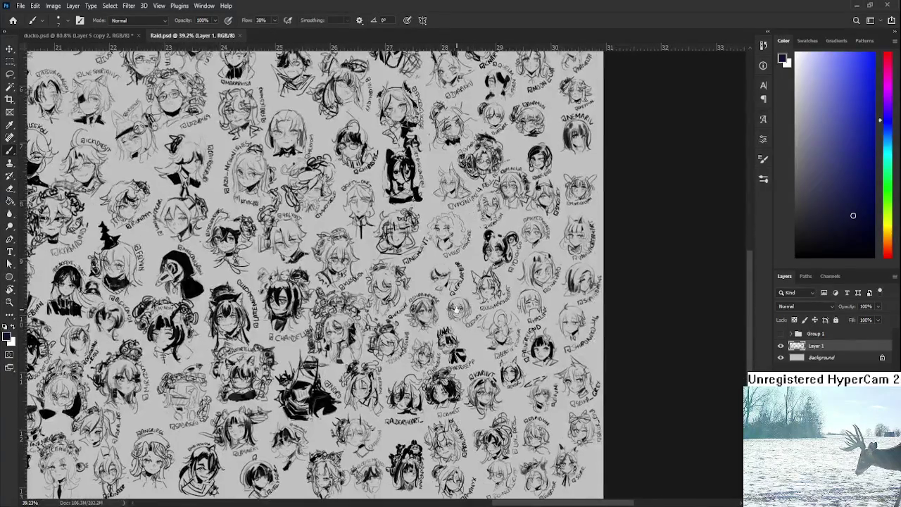
pyautogui.scroll(-2, 464, 246)
pyautogui.scroll(-2, 457, 281)
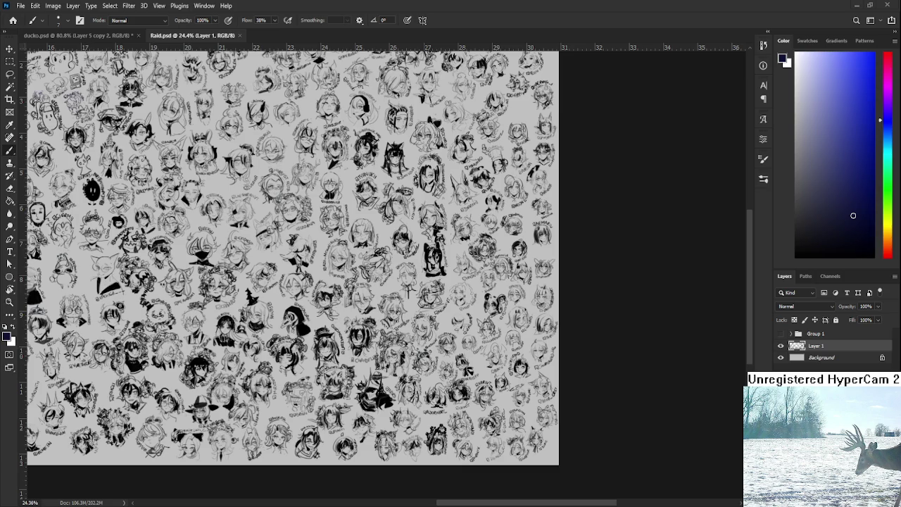
pyautogui.scroll(2, 385, 274)
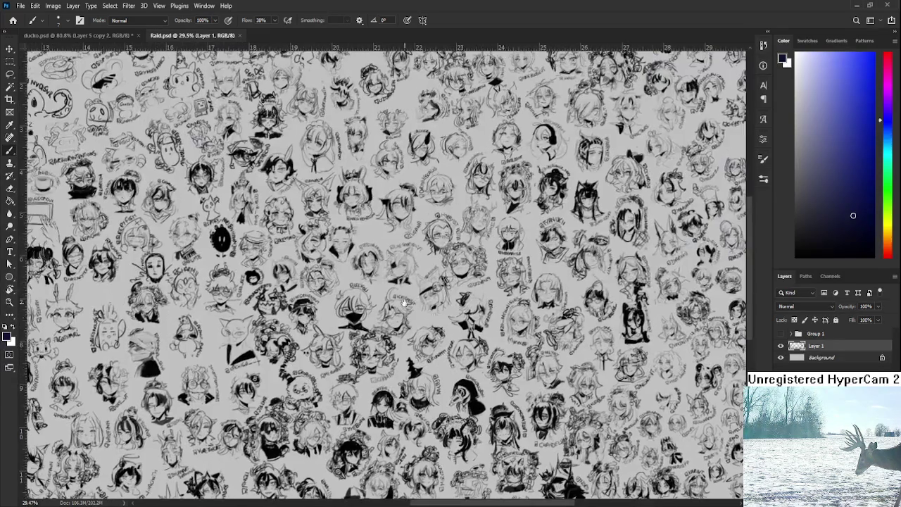
pyautogui.scroll(3, 452, 317)
pyautogui.scroll(3, 491, 289)
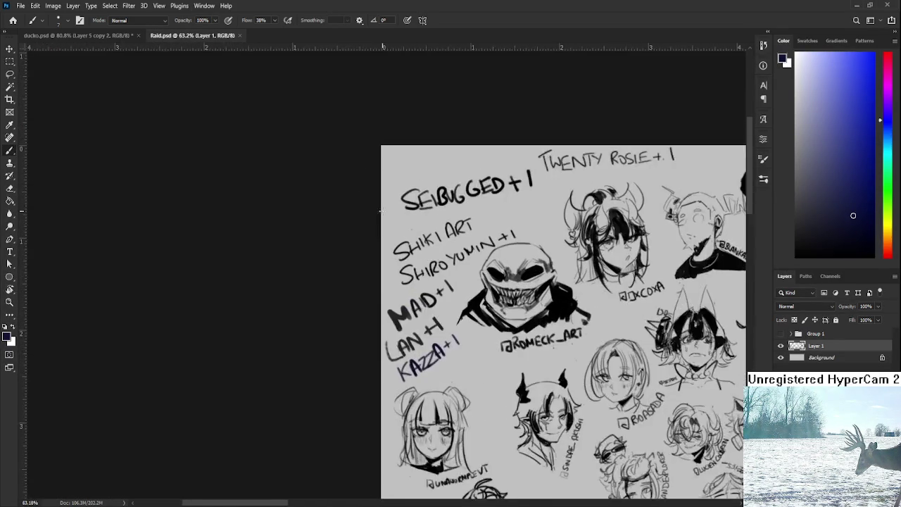
# Change the MAD tally on the Raid sheet to read MAD+2.
pyautogui.moveTo(491, 289); pyautogui.dragTo(463, 300)
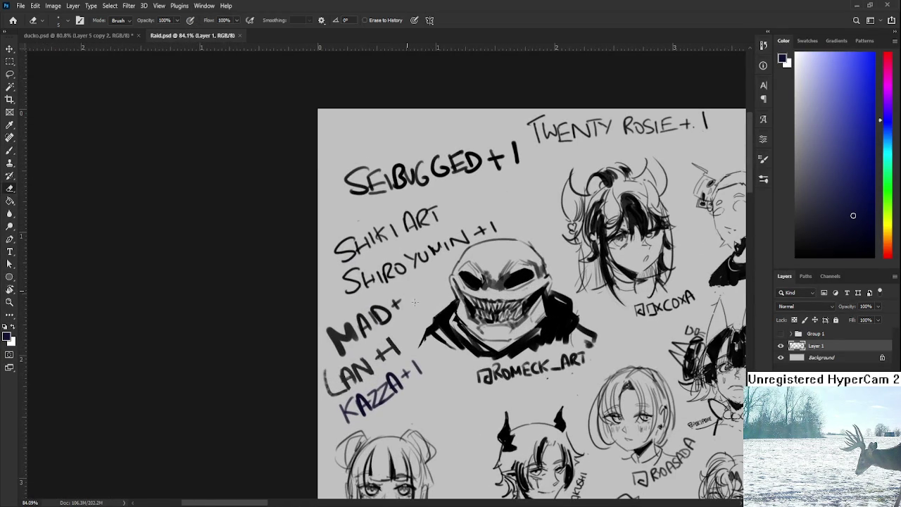
pyautogui.moveTo(405, 293); pyautogui.dragTo(423, 301)
pyautogui.scroll(-3, 423, 301)
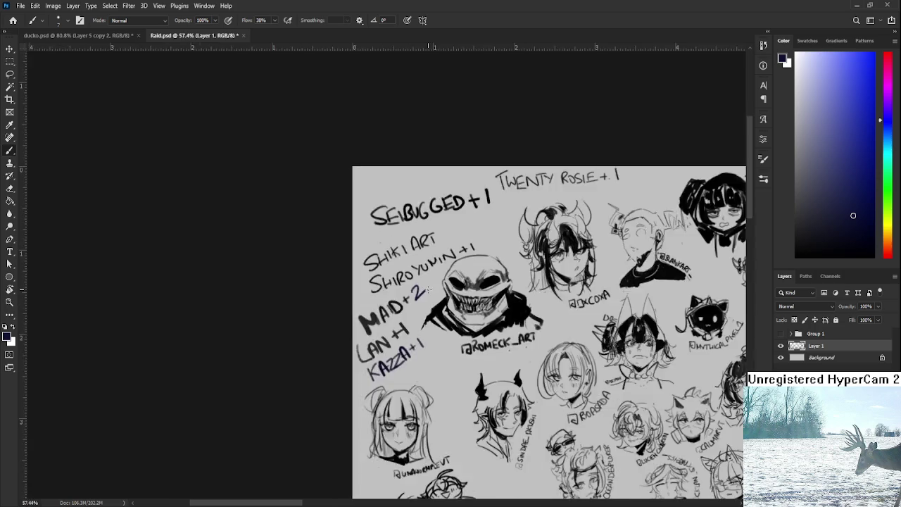
pyautogui.scroll(-2, 423, 301)
# Pan and zoom across the whole sketch sheet to look over the upper sketches.
pyautogui.moveTo(629, 301); pyautogui.dragTo(250, 144)
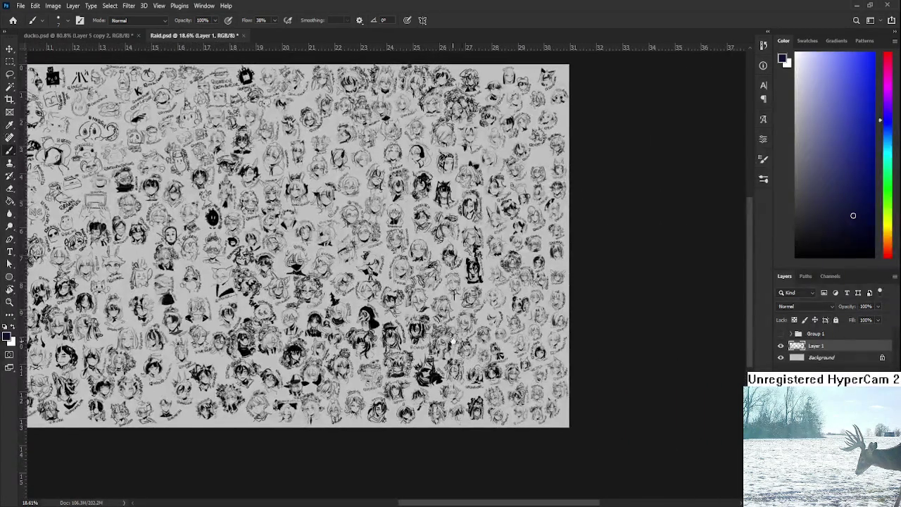
pyautogui.scroll(3, 480, 295)
pyautogui.scroll(2, 480, 295)
pyautogui.moveTo(507, 339)
pyautogui.mouseDown()
pyautogui.moveTo(481, 295)
pyautogui.moveTo(462, 232)
pyautogui.mouseUp()
pyautogui.scroll(2, 480, 296)
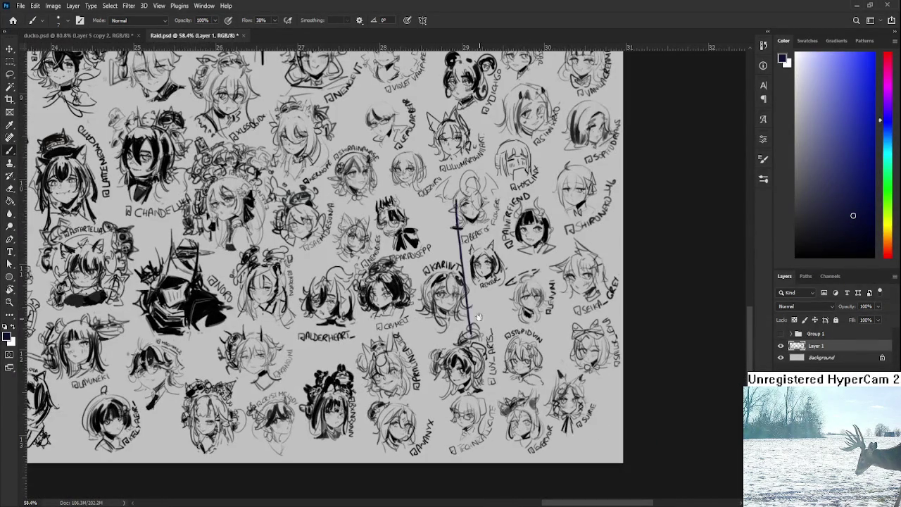
pyautogui.scroll(3, 464, 241)
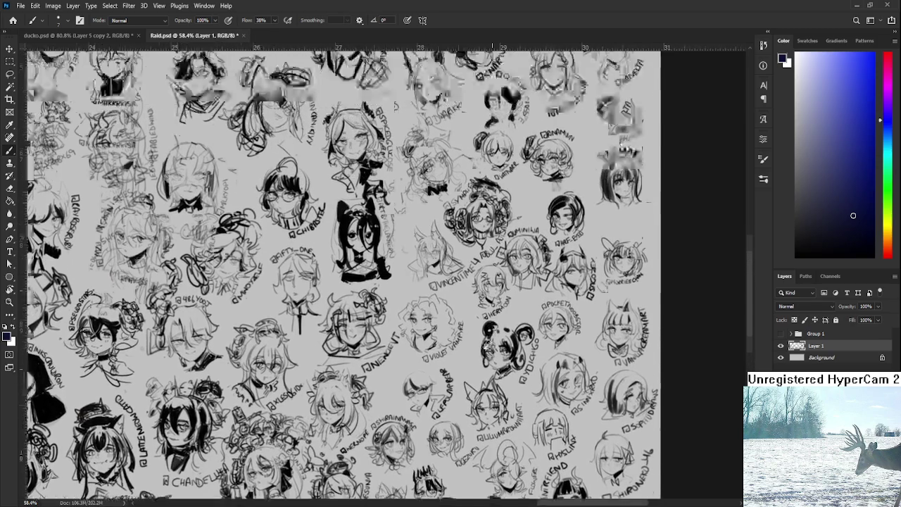
pyautogui.scroll(3, 465, 201)
pyautogui.moveTo(465, 200)
pyautogui.mouseDown()
pyautogui.moveTo(465, 317)
pyautogui.moveTo(442, 435)
pyautogui.mouseUp()
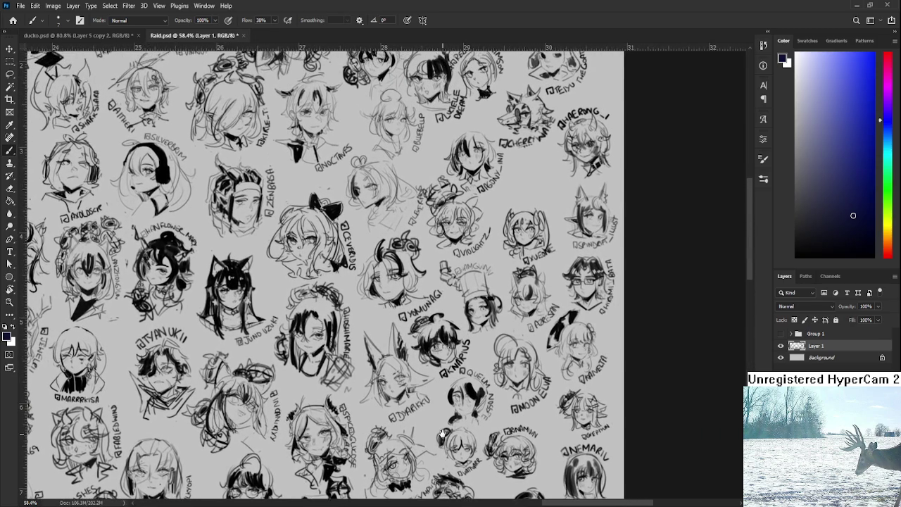
pyautogui.moveTo(465, 322); pyautogui.dragTo(462, 402)
pyautogui.moveTo(452, 262); pyautogui.dragTo(449, 304)
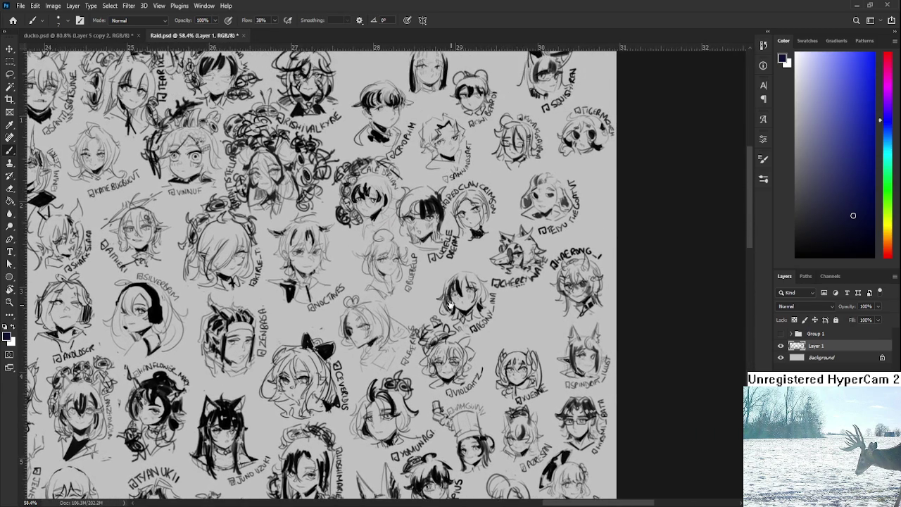
pyautogui.scroll(-2, 454, 307)
pyautogui.scroll(-1, 453, 314)
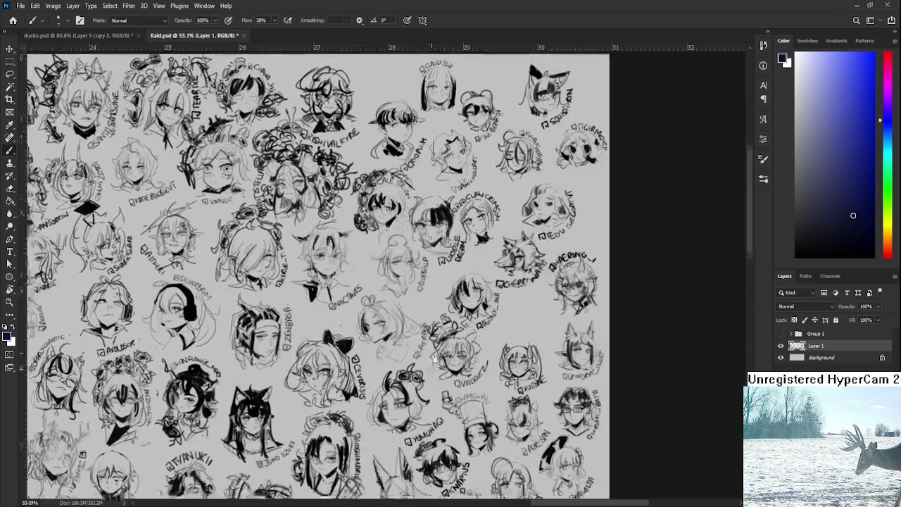
pyautogui.moveTo(422, 492)
pyautogui.mouseDown()
pyautogui.moveTo(486, 224)
pyautogui.moveTo(514, 47)
pyautogui.moveTo(487, 357)
pyautogui.mouseUp()
# Pan over the sheet's left and upper-left areas, returning to the tally notes.
pyautogui.scroll(-1, 485, 224)
pyautogui.scroll(2, 485, 224)
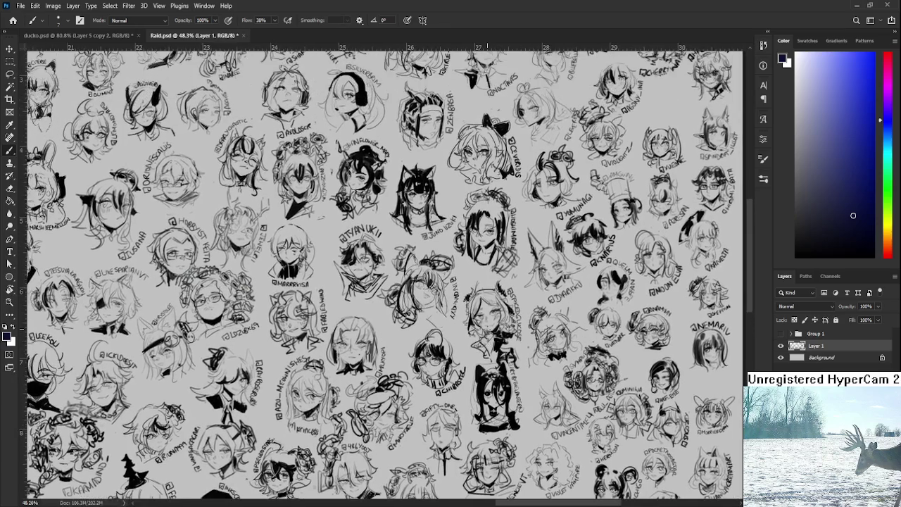
pyautogui.scroll(-1, 493, 302)
pyautogui.scroll(-1, 493, 301)
pyautogui.scroll(-1, 494, 299)
pyautogui.scroll(-1, 495, 297)
pyautogui.moveTo(495, 297)
pyautogui.mouseDown()
pyautogui.moveTo(549, 243)
pyautogui.moveTo(534, 116)
pyautogui.mouseUp()
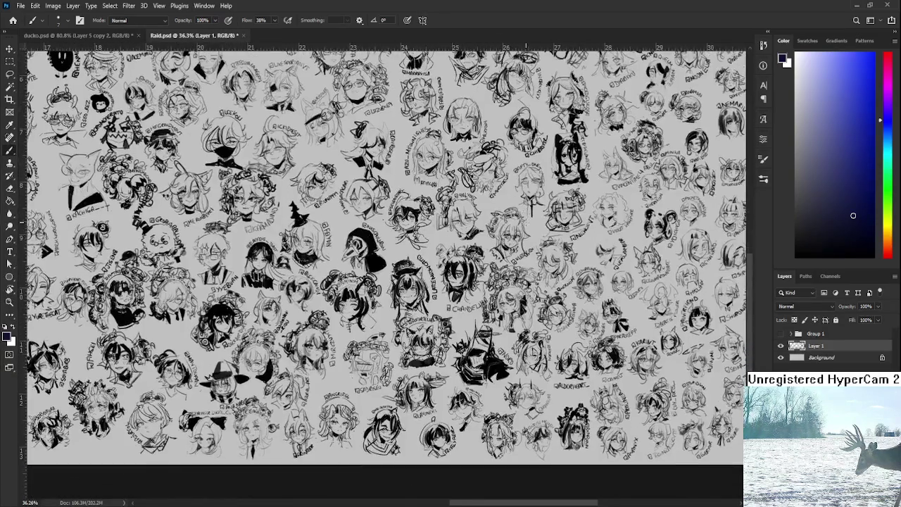
pyautogui.scroll(-1, 534, 116)
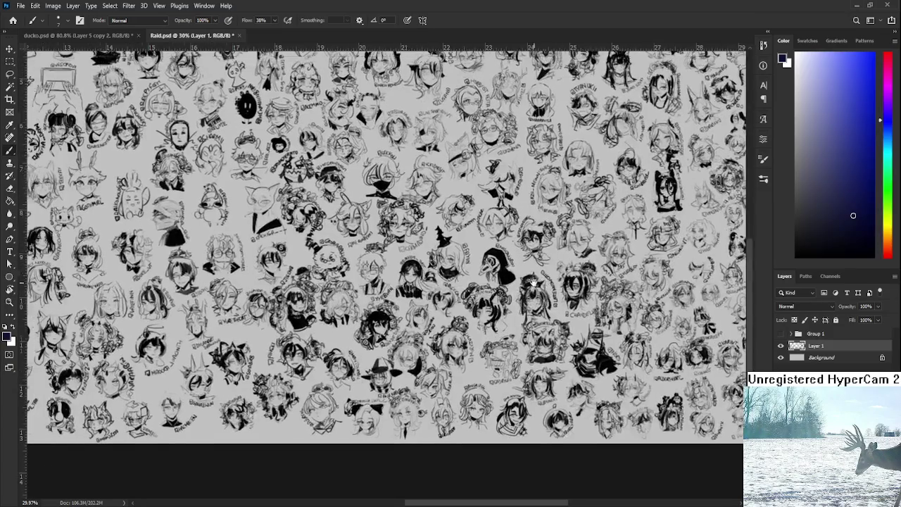
pyautogui.moveTo(127, 175); pyautogui.dragTo(466, 255)
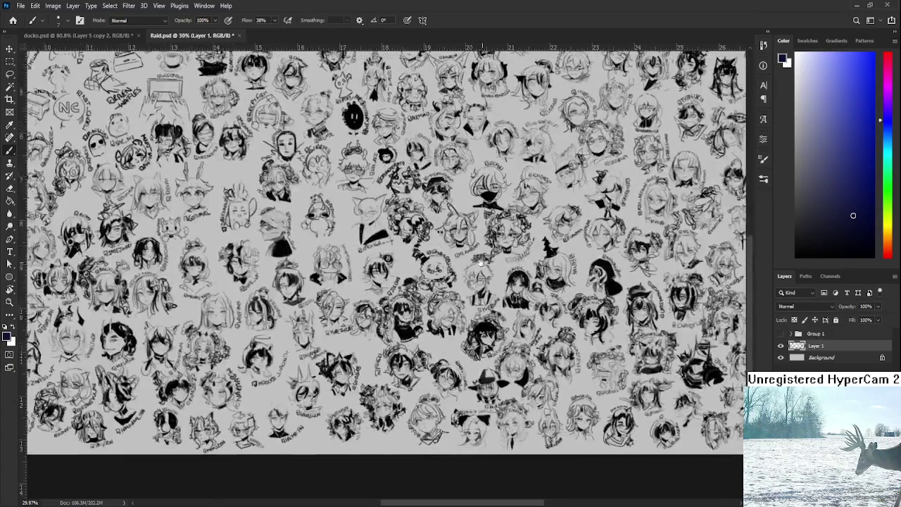
pyautogui.scroll(-1, 465, 256)
pyautogui.moveTo(116, 53); pyautogui.dragTo(230, 102)
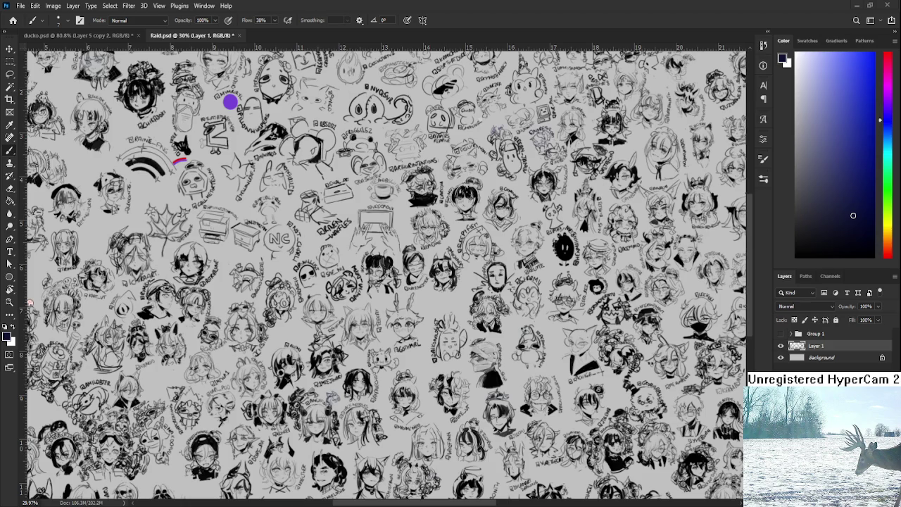
pyautogui.scroll(-2, 230, 102)
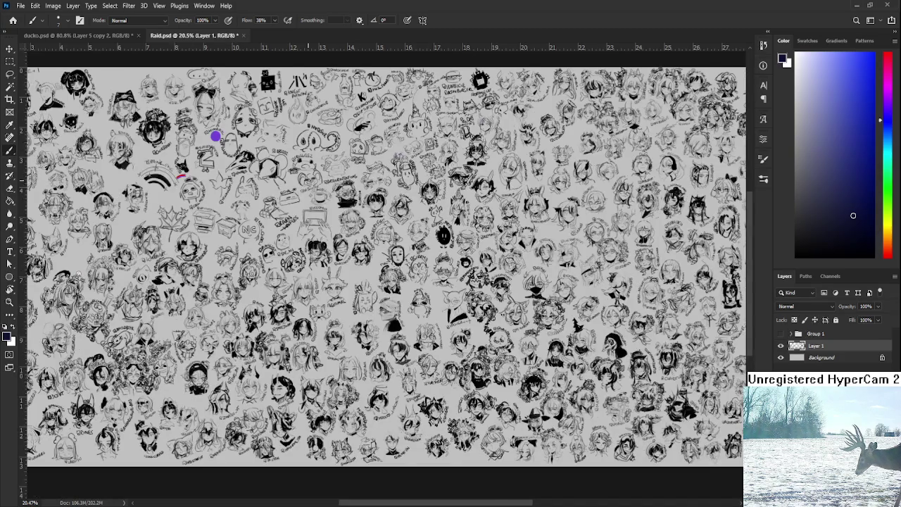
pyautogui.scroll(5, 581, 197)
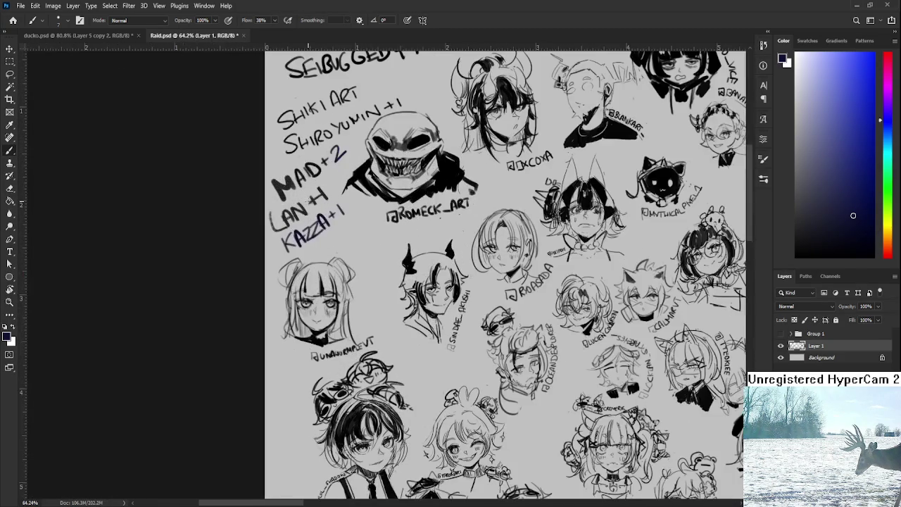
pyautogui.moveTo(353, 259); pyautogui.dragTo(355, 291)
# Handwrite MEGUCH+1 under KAZZA+1, then close the Raid.psd sheet.
pyautogui.moveTo(313, 298); pyautogui.dragTo(330, 283)
pyautogui.moveTo(324, 295); pyautogui.dragTo(368, 262)
pyautogui.moveTo(365, 259); pyautogui.dragTo(364, 269)
pyautogui.moveTo(373, 251); pyautogui.dragTo(371, 260)
pyautogui.scroll(-3, 412, 234)
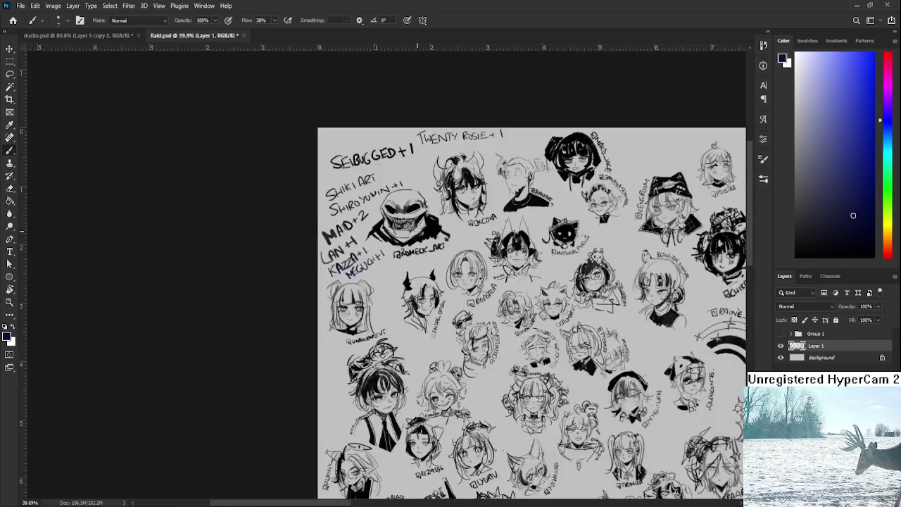
pyautogui.scroll(-2, 412, 235)
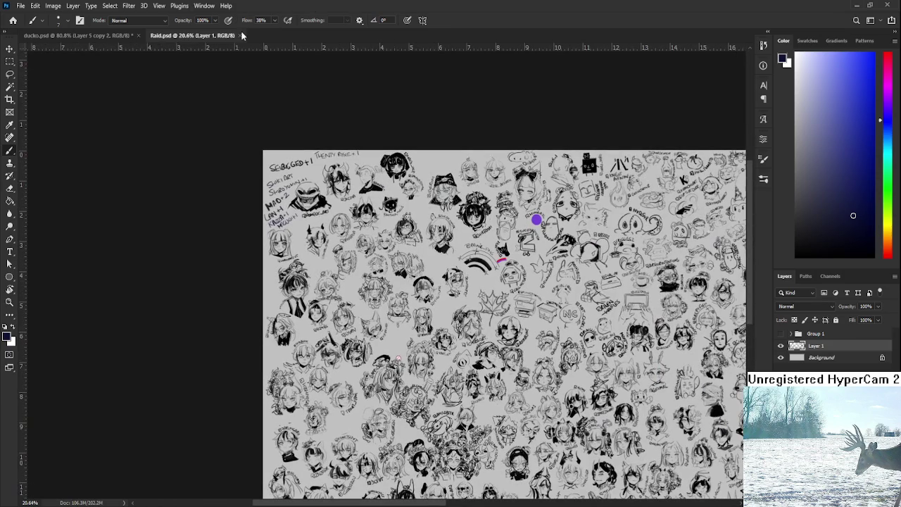
pyautogui.click(239, 35)
# Scale the pasted Shizu_2 reference to about 8% and commit it over the painting's centre.
pyautogui.scroll(-2, 511, 302)
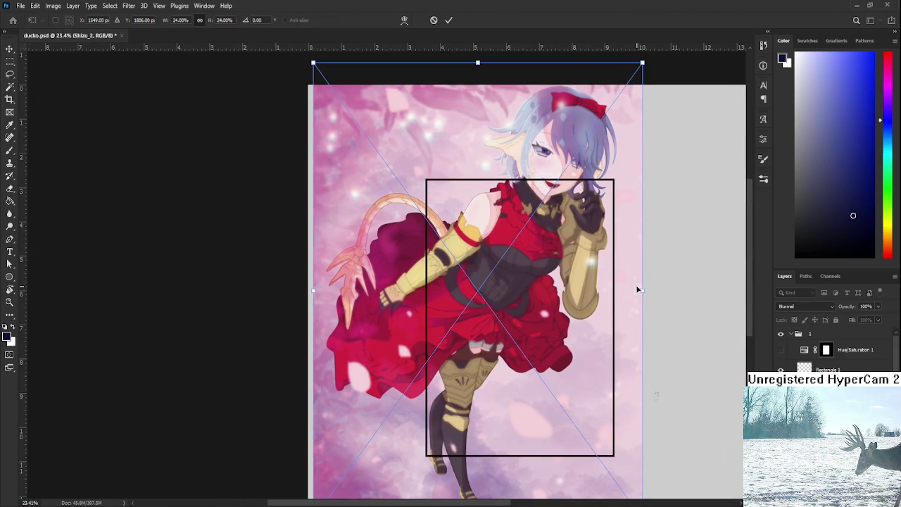
pyautogui.moveTo(642, 290); pyautogui.dragTo(426, 291)
pyautogui.moveTo(365, 320); pyautogui.dragTo(520, 333)
pyautogui.press('Return')
# With the Brush at 38% flow, paint darker purple shadows over the cat-eared figure's coat and vest.
pyautogui.press('b')
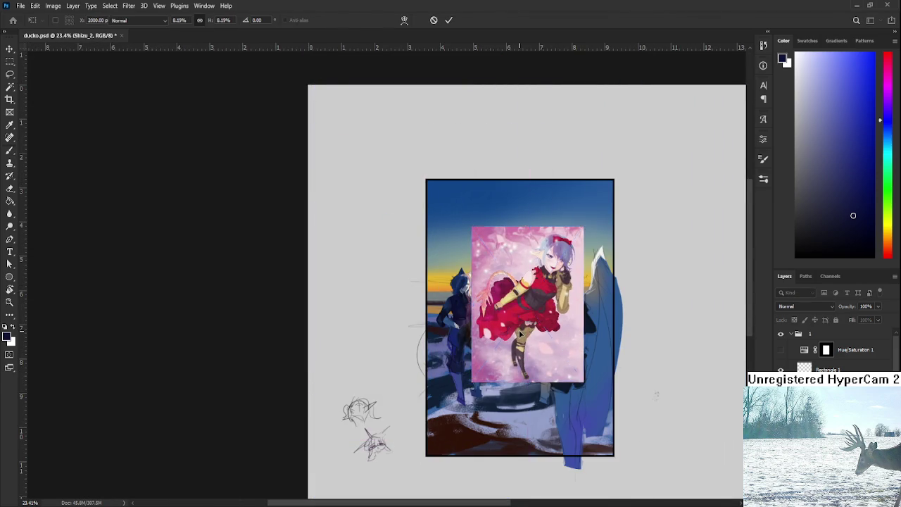
pyautogui.scroll(5, 540, 305)
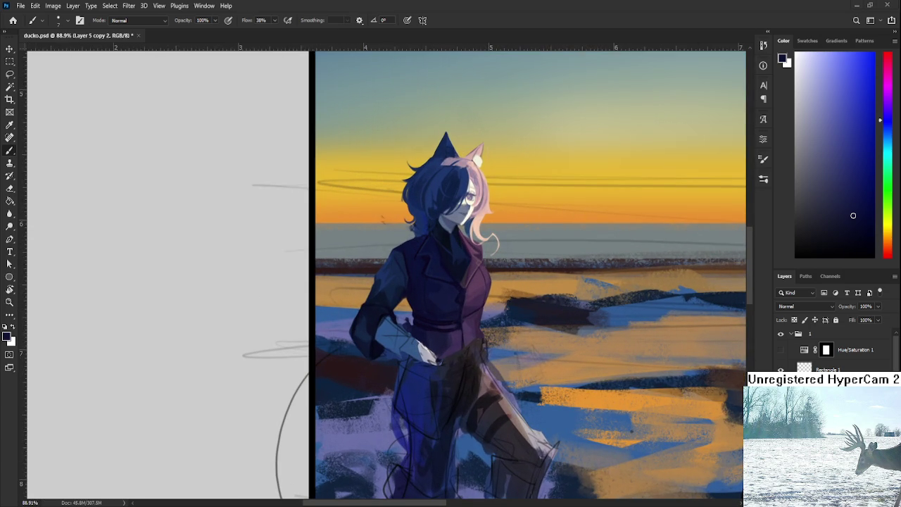
pyautogui.scroll(5, 486, 320)
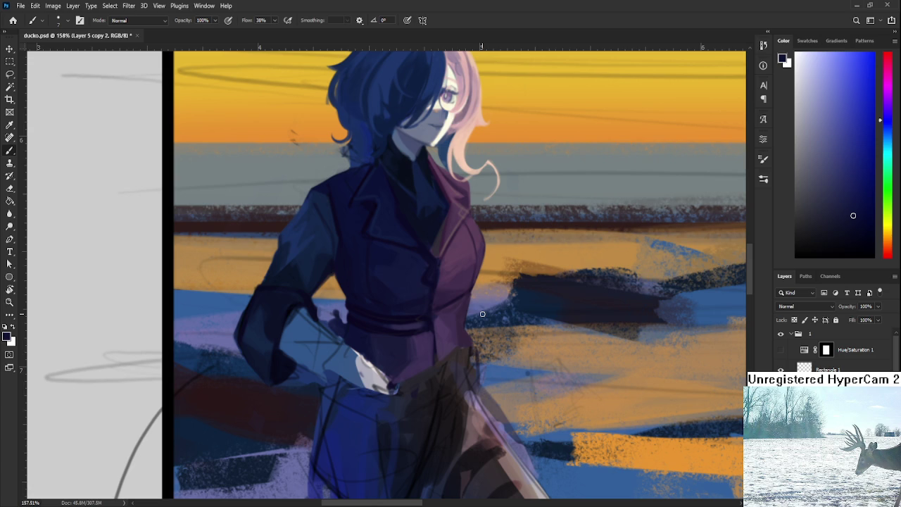
pyautogui.scroll(-2, 483, 314)
pyautogui.scroll(-2, 483, 314)
pyautogui.scroll(-2, 483, 314)
pyautogui.scroll(5, 483, 256)
pyautogui.scroll(2, 483, 257)
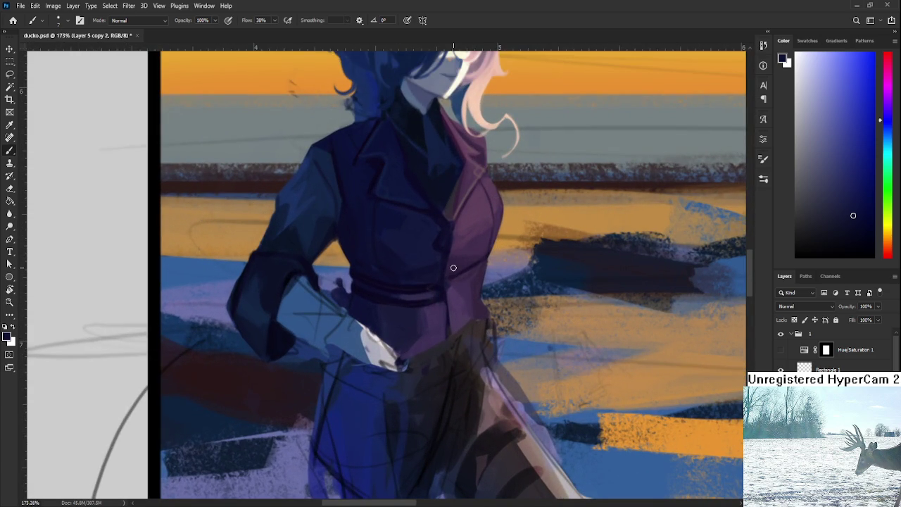
# Sample a dark coat shade and lighter vest purples for the waist folds.
pyautogui.keyDown('alt'); pyautogui.click(436, 287); pyautogui.keyUp('alt')
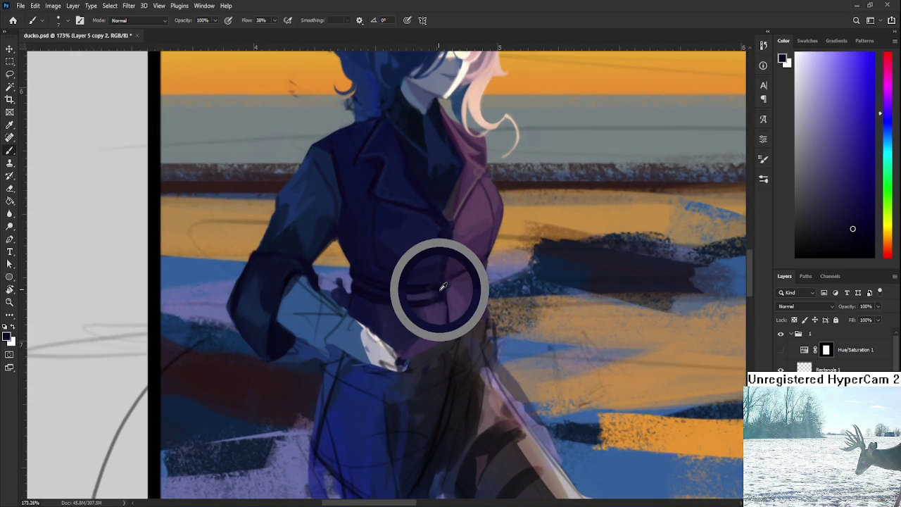
pyautogui.moveTo(456, 271); pyautogui.dragTo(435, 317)
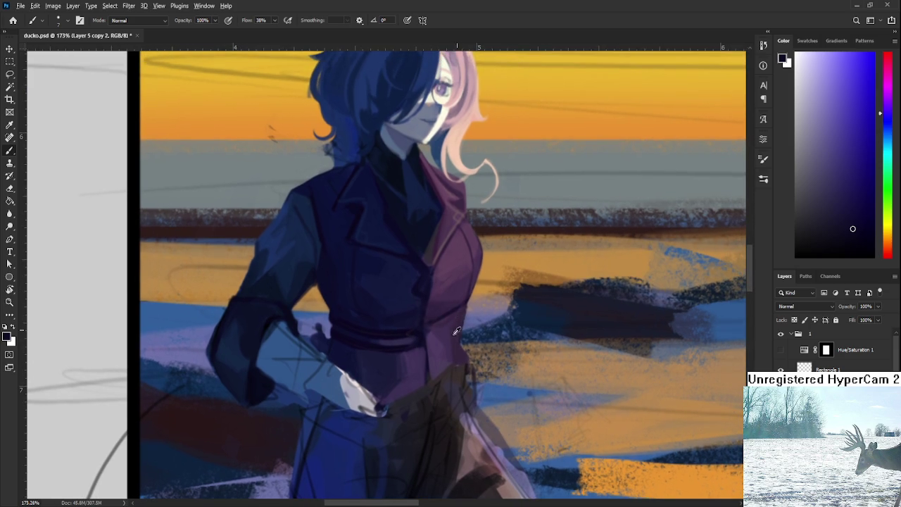
pyautogui.keyDown('alt'); pyautogui.click(450, 335); pyautogui.keyUp('alt')
pyautogui.keyDown('alt'); pyautogui.click(465, 312); pyautogui.keyUp('alt')
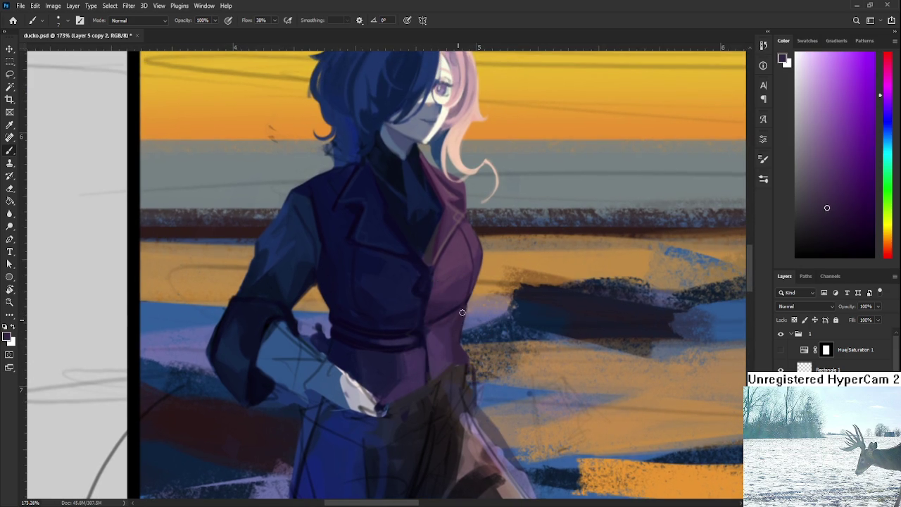
pyautogui.keyDown('alt'); pyautogui.click(453, 322); pyautogui.keyUp('alt')
pyautogui.keyDown('alt'); pyautogui.click(440, 335); pyautogui.keyUp('alt')
pyautogui.keyDown('alt'); pyautogui.click(444, 336); pyautogui.keyUp('alt')
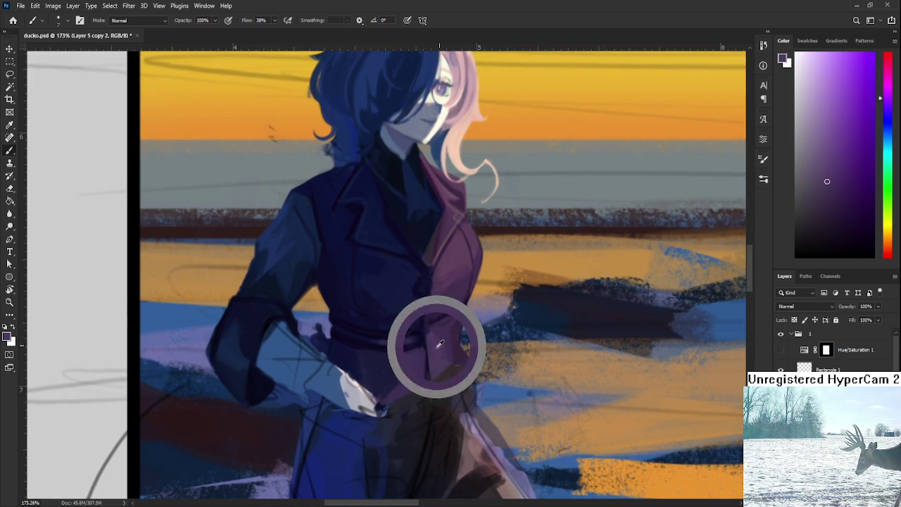
# Fine-tune the sampled vest purple between darker and lighter tones.
pyautogui.keyDown('alt'); pyautogui.click(446, 340); pyautogui.keyUp('alt')
pyautogui.keyDown('alt'); pyautogui.click(442, 338); pyautogui.keyUp('alt')
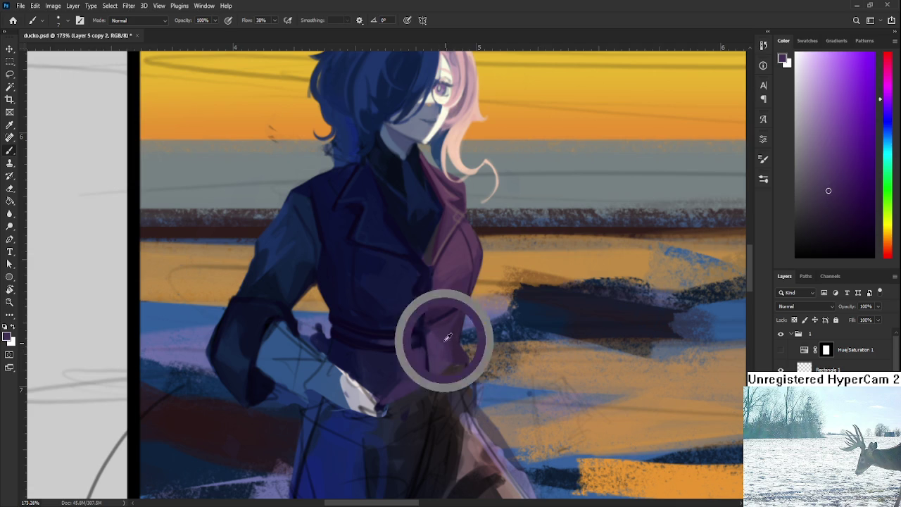
pyautogui.keyDown('alt'); pyautogui.click(447, 340); pyautogui.keyUp('alt')
pyautogui.keyDown('alt'); pyautogui.click(446, 345); pyautogui.keyUp('alt')
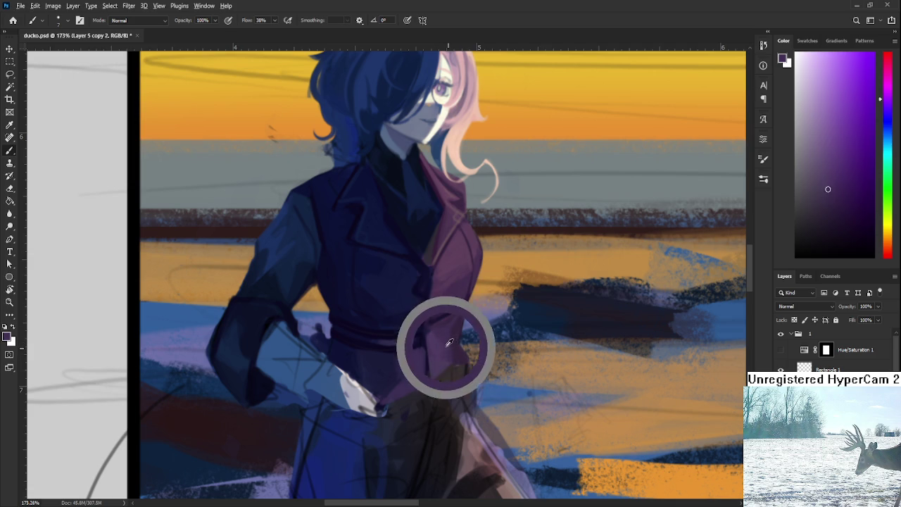
pyautogui.keyDown('alt'); pyautogui.click(449, 337); pyautogui.keyUp('alt')
pyautogui.keyDown('alt'); pyautogui.click(440, 344); pyautogui.keyUp('alt')
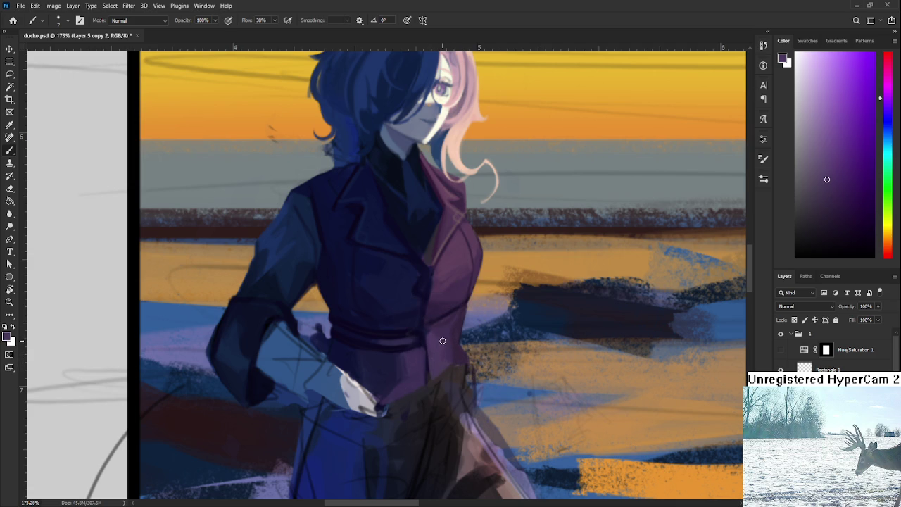
# Paint folds at the vest's waist, resuming the Brush with a darker vest purple.
pyautogui.scroll(-3, 484, 262)
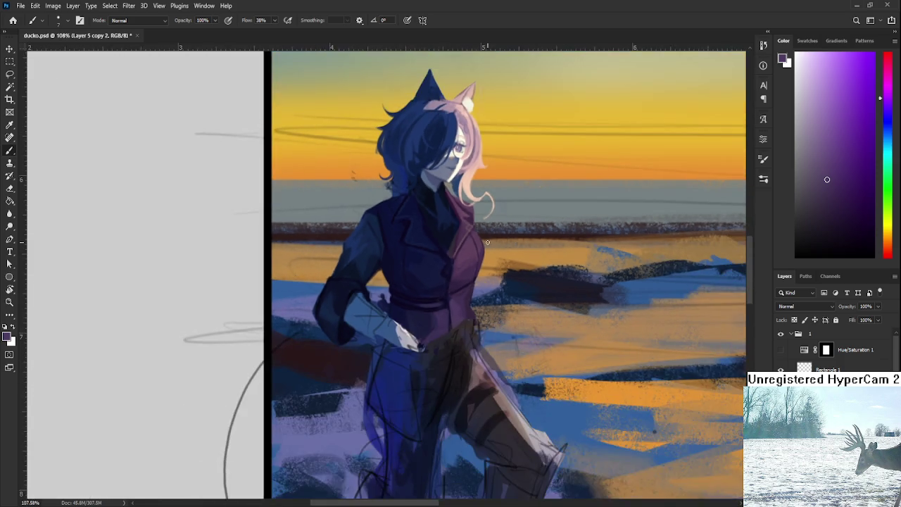
pyautogui.scroll(3, 488, 242)
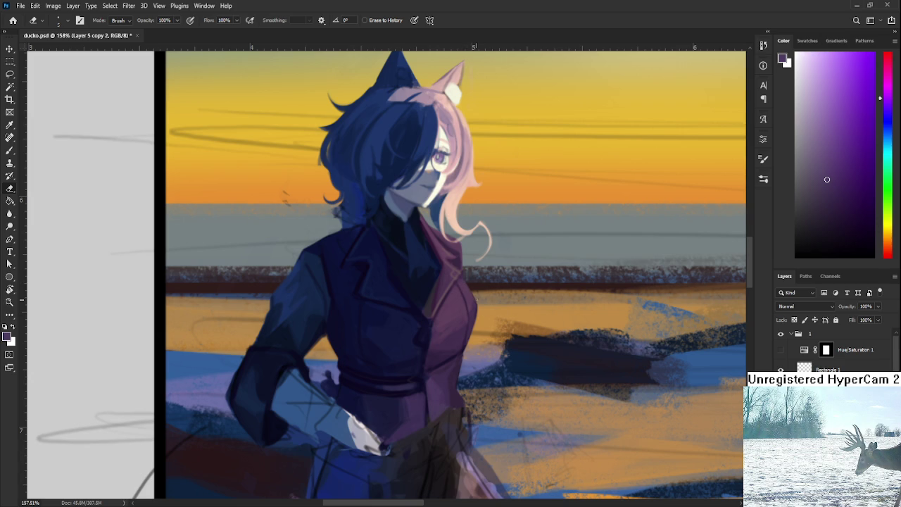
pyautogui.scroll(-2, 482, 355)
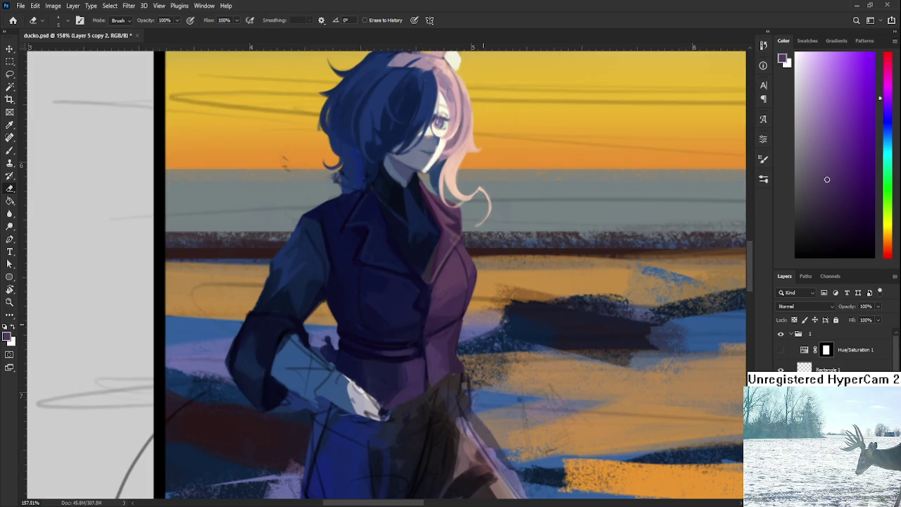
pyautogui.scroll(-2, 483, 344)
pyautogui.scroll(-2, 482, 331)
pyautogui.scroll(1, 483, 326)
pyautogui.scroll(2, 479, 331)
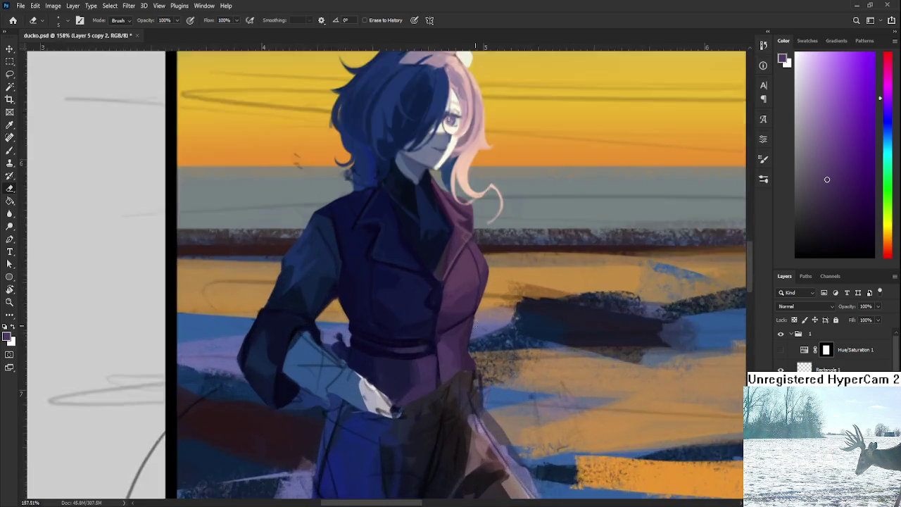
pyautogui.scroll(2, 474, 335)
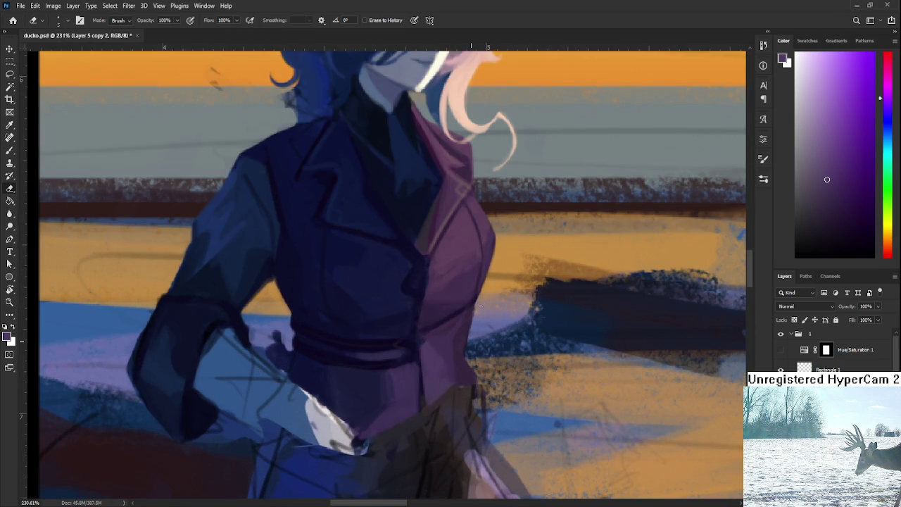
pyautogui.press('b')
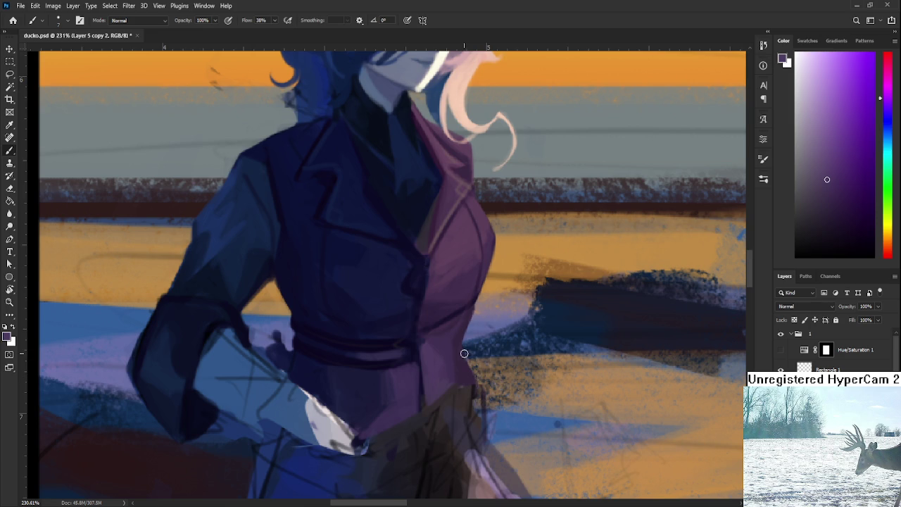
pyautogui.keyDown('alt'); pyautogui.click(466, 352); pyautogui.keyUp('alt')
# Erase stray strokes to clean the coat sleeve and shoulder edges.
pyautogui.press('e')
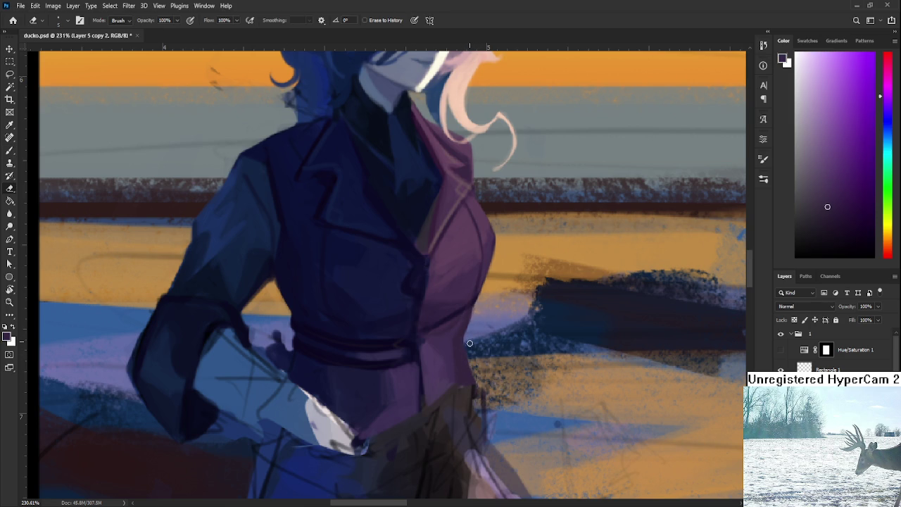
pyautogui.scroll(-3, 488, 383)
pyautogui.scroll(-2, 489, 373)
pyautogui.scroll(1, 490, 364)
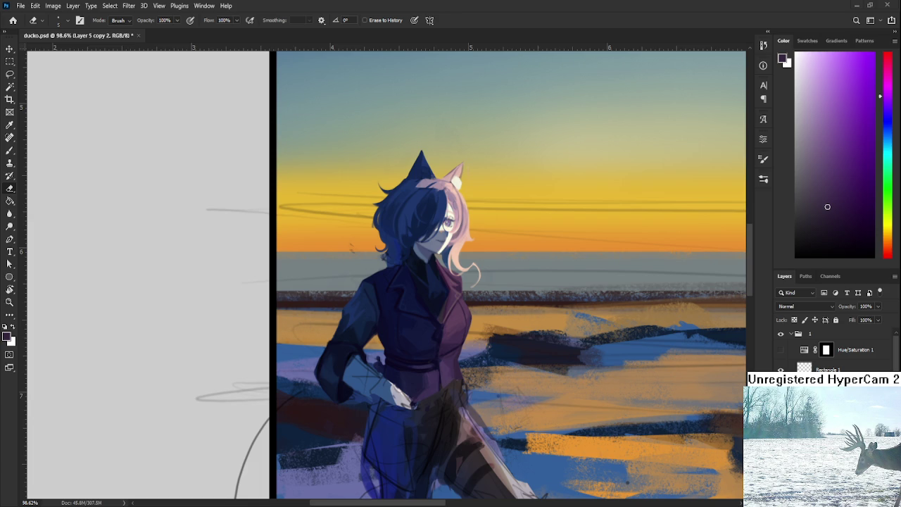
# Zoom in and sample purples from the vest's waist with the Brush.
pyautogui.scroll(2, 451, 386)
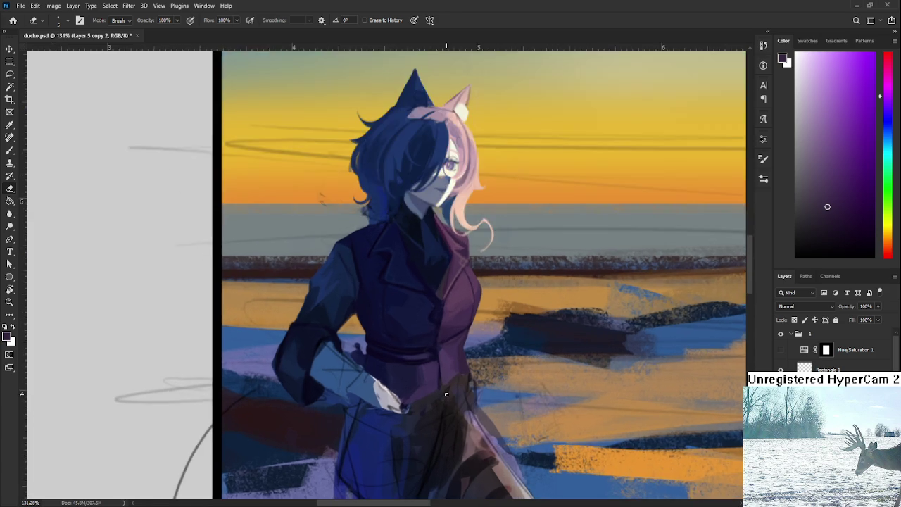
pyautogui.scroll(2, 451, 386)
pyautogui.scroll(1, 451, 385)
pyautogui.scroll(1, 450, 335)
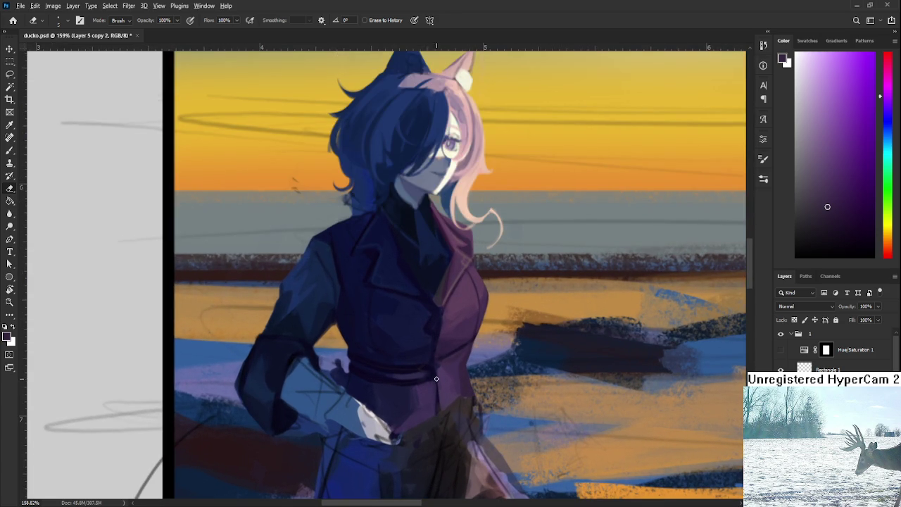
pyautogui.press('b')
pyautogui.keyDown('alt'); pyautogui.click(434, 374); pyautogui.keyUp('alt')
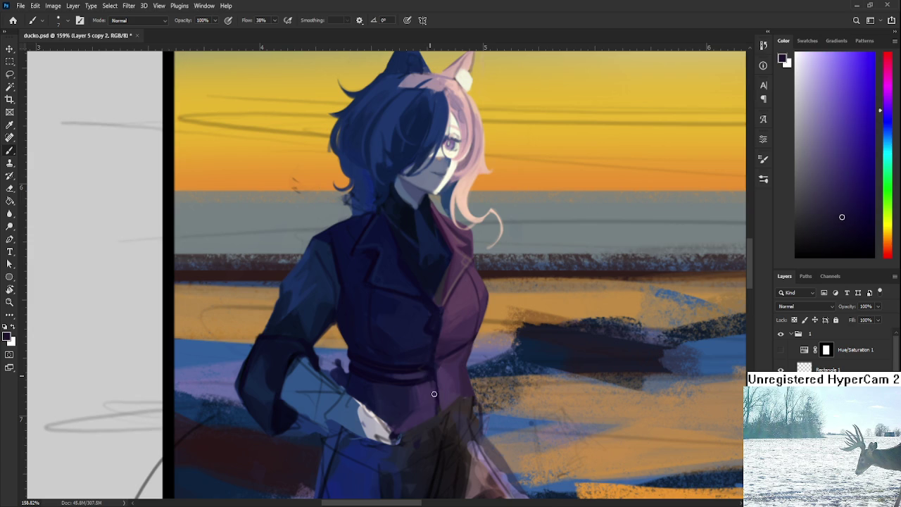
pyautogui.keyDown('alt'); pyautogui.click(437, 405); pyautogui.keyUp('alt')
pyautogui.keyDown('alt'); pyautogui.click(439, 410); pyautogui.keyUp('alt')
pyautogui.keyDown('alt'); pyautogui.click(438, 374); pyautogui.keyUp('alt')
# Paint dark waist shadows with sampled vest purples, then zoom out to check the shading.
pyautogui.scroll(-1, 436, 390)
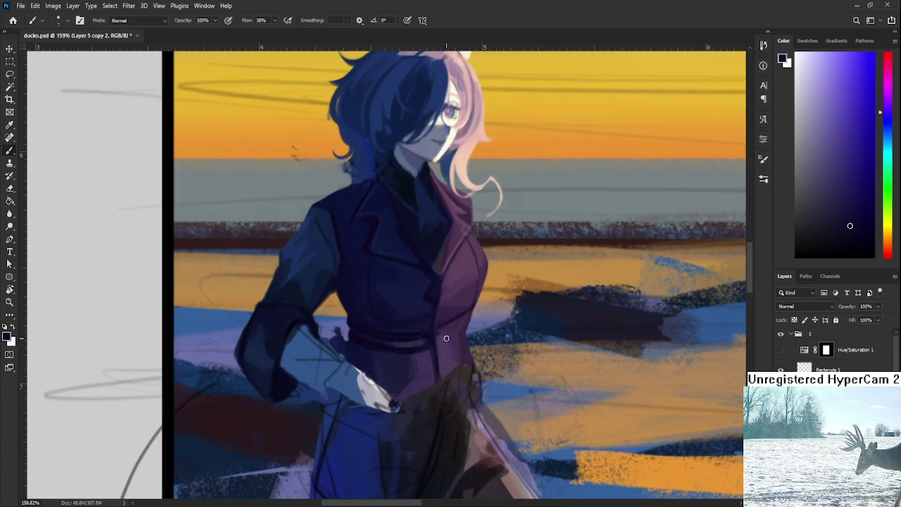
pyautogui.keyDown('alt'); pyautogui.click(439, 337); pyautogui.keyUp('alt')
pyautogui.keyDown('alt'); pyautogui.click(457, 322); pyautogui.keyUp('alt')
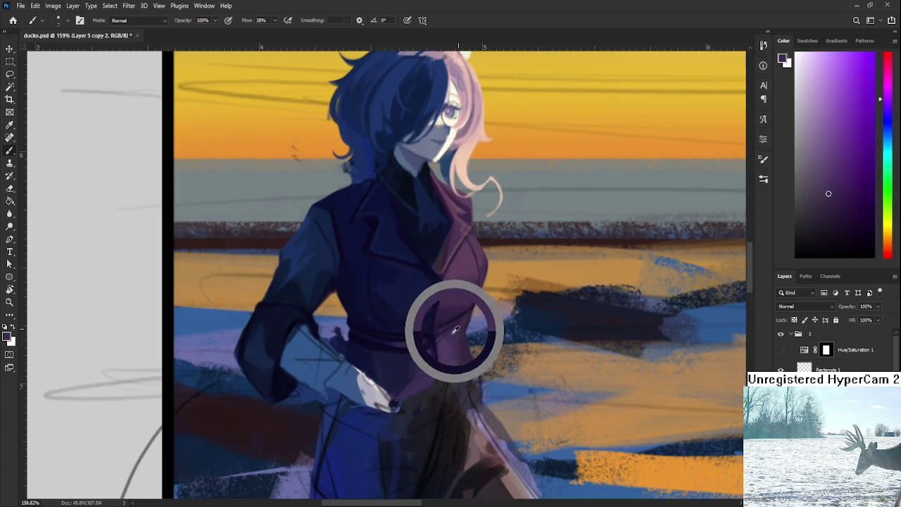
pyautogui.keyDown('alt'); pyautogui.click(450, 339); pyautogui.keyUp('alt')
pyautogui.keyDown('alt'); pyautogui.click(445, 343); pyautogui.keyUp('alt')
pyautogui.keyDown('alt'); pyautogui.click(443, 341); pyautogui.keyUp('alt')
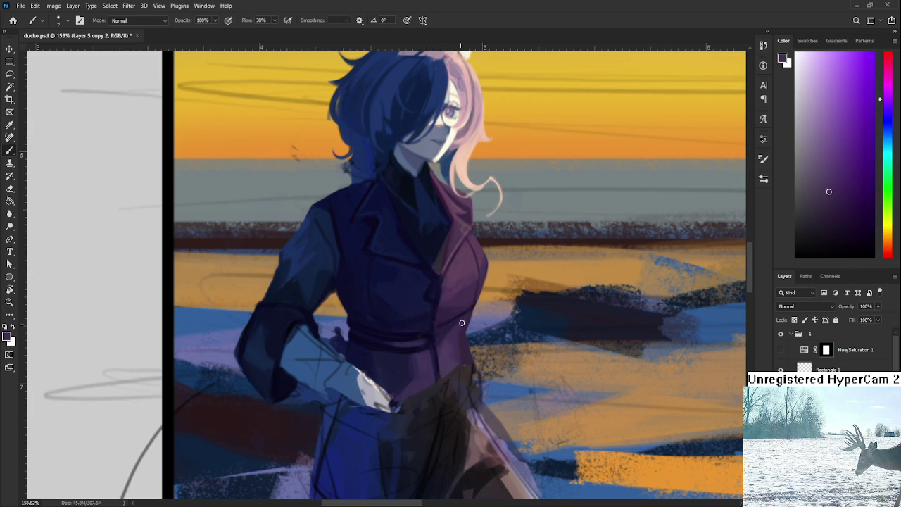
pyautogui.scroll(-1, 463, 317)
pyautogui.scroll(-1, 464, 318)
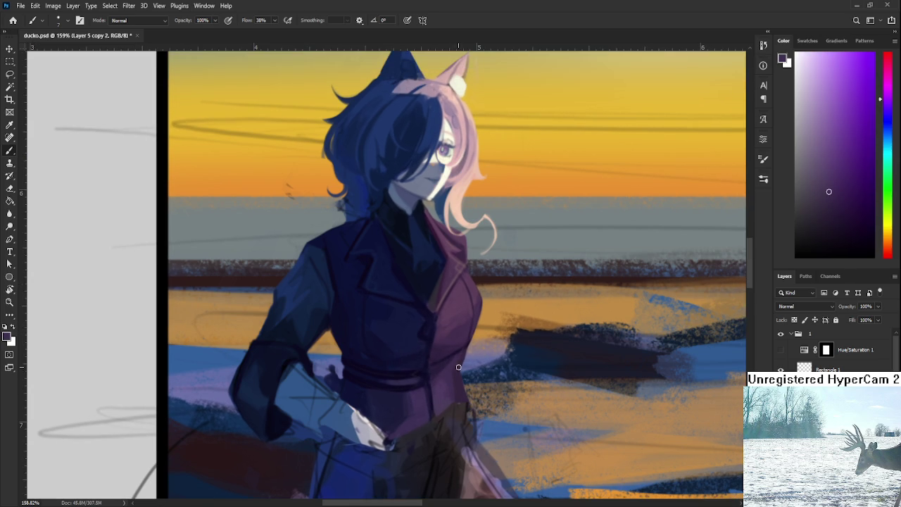
pyautogui.scroll(-2, 472, 320)
pyautogui.scroll(-1, 482, 322)
pyautogui.scroll(-2, 482, 322)
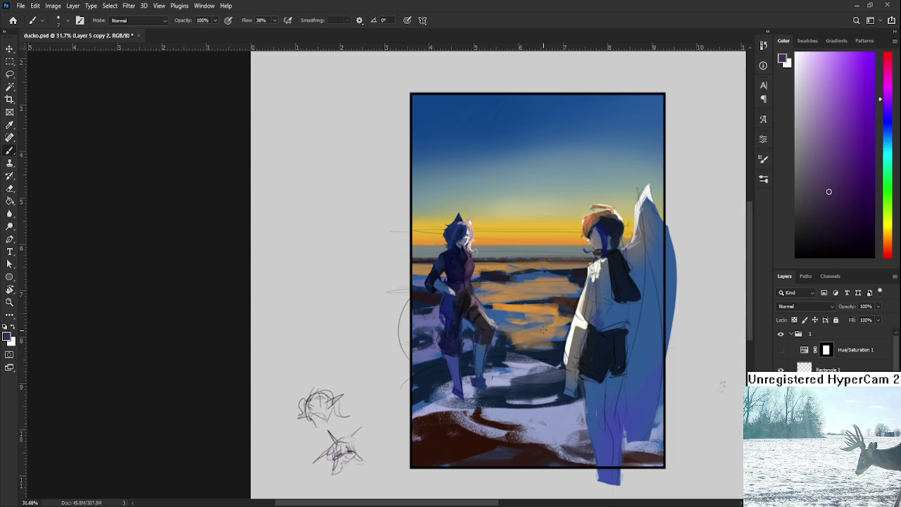
# Zoom in on the cat-eared figure and sample a dark purple from her coat.
pyautogui.scroll(2, 468, 363)
pyautogui.scroll(2, 478, 323)
pyautogui.scroll(2, 492, 274)
pyautogui.scroll(2, 492, 275)
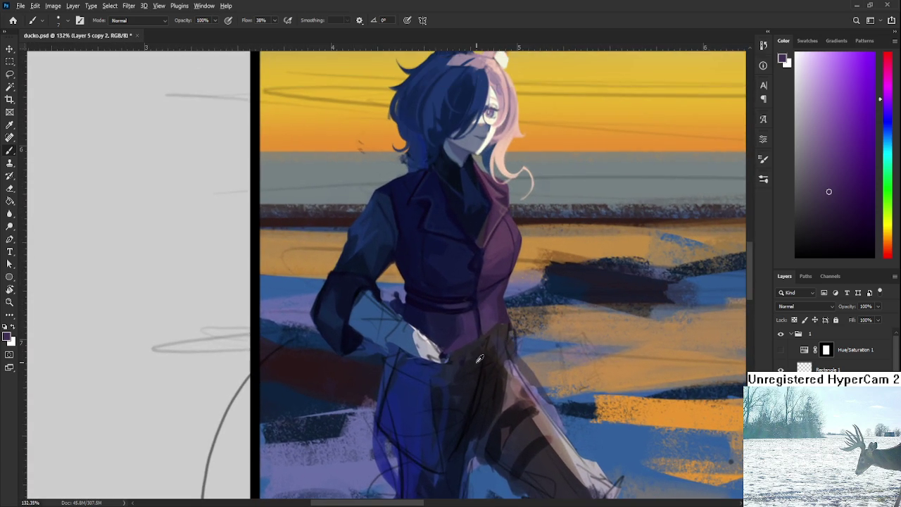
pyautogui.keyDown('alt'); pyautogui.click(472, 371); pyautogui.keyUp('alt')
# Pan and rezoom the view around the figure's waist.
pyautogui.scroll(-1, 472, 371)
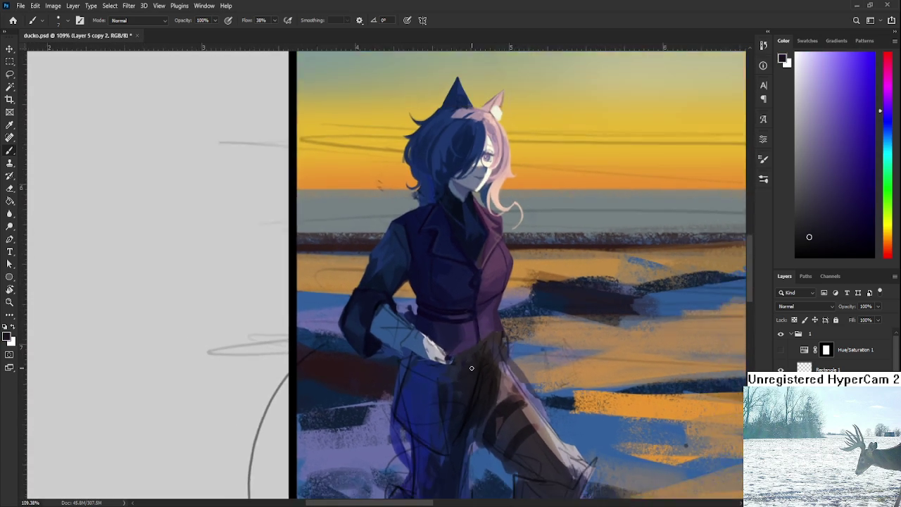
pyautogui.scroll(-1, 472, 372)
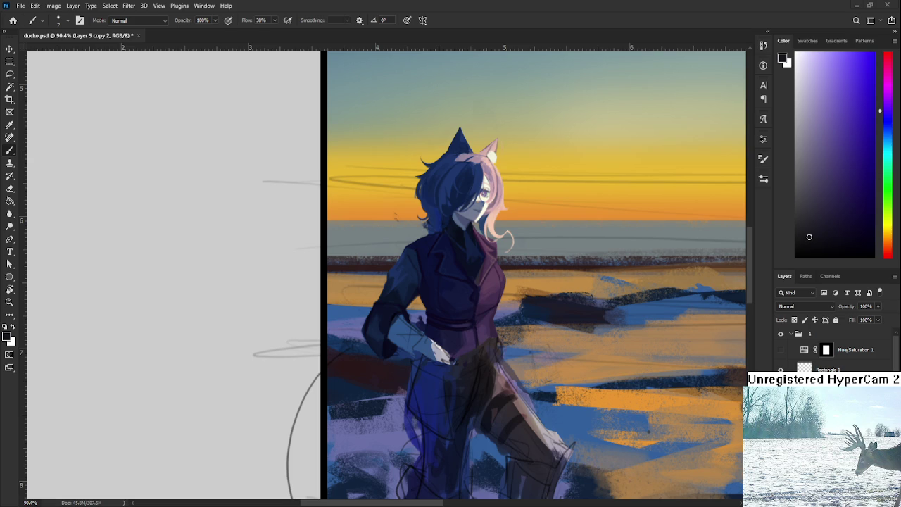
pyautogui.scroll(1, 486, 342)
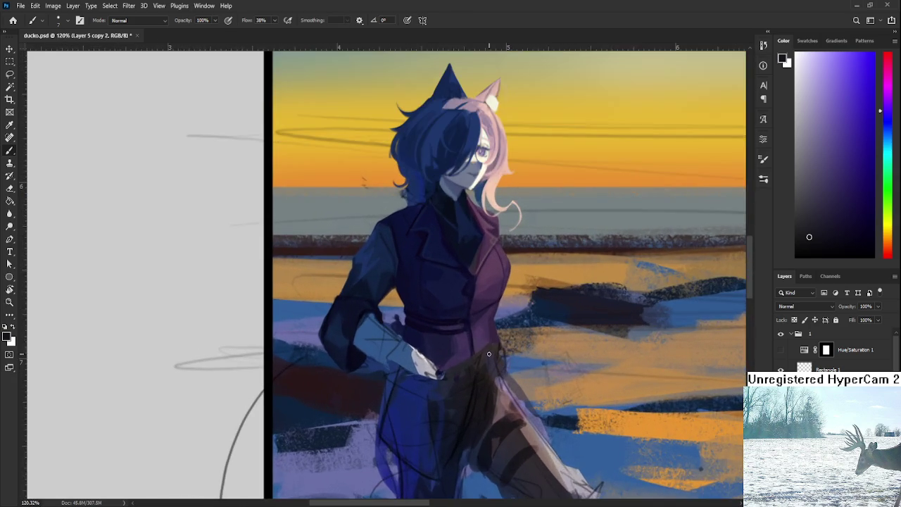
pyautogui.moveTo(450, 365); pyautogui.dragTo(467, 388)
pyautogui.scroll(-2, 467, 389)
pyautogui.scroll(-1, 461, 408)
pyautogui.scroll(-2, 461, 408)
pyautogui.scroll(-2, 458, 407)
pyautogui.scroll(1, 458, 407)
pyautogui.scroll(2, 456, 406)
pyautogui.scroll(1, 450, 405)
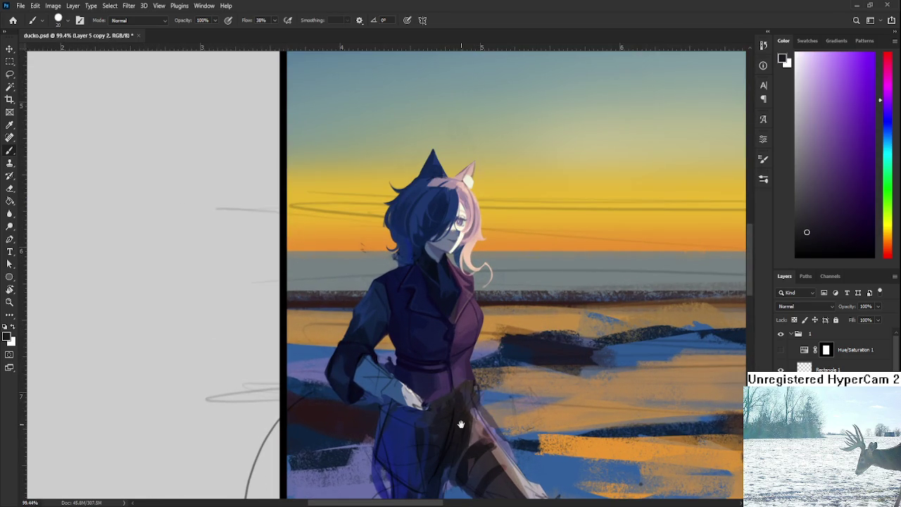
# Bring the legs into view and sample coat tones, ending on a dark navy.
pyautogui.moveTo(459, 425); pyautogui.dragTo(455, 352)
pyautogui.keyDown('alt'); pyautogui.click(456, 346); pyautogui.keyUp('alt')
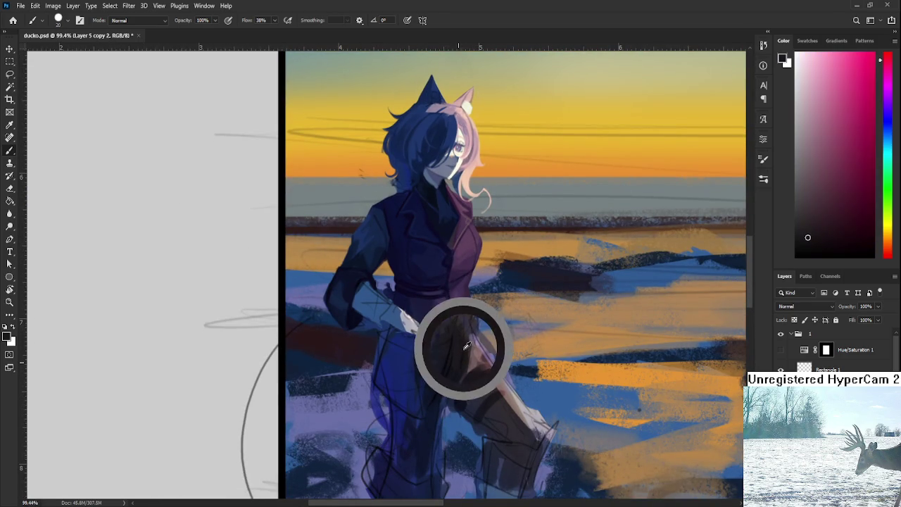
pyautogui.keyDown('alt'); pyautogui.click(461, 367); pyautogui.keyUp('alt')
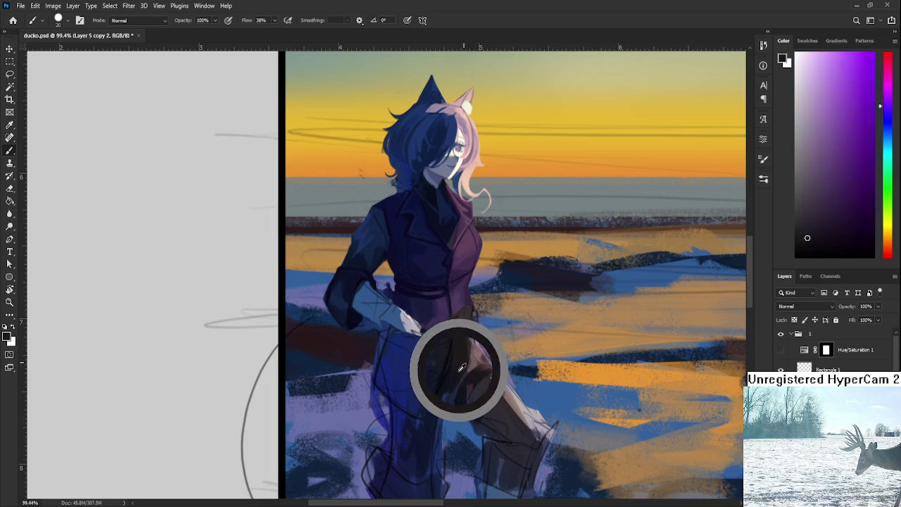
pyautogui.keyDown('alt'); pyautogui.click(458, 323); pyautogui.keyUp('alt')
pyautogui.keyDown('alt'); pyautogui.click(451, 370); pyautogui.keyUp('alt')
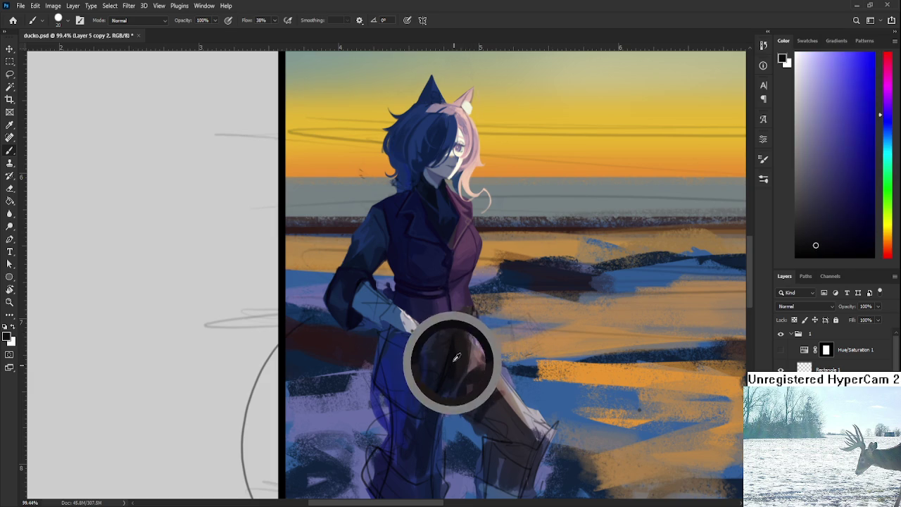
pyautogui.keyDown('alt'); pyautogui.click(468, 325); pyautogui.keyUp('alt')
pyautogui.keyDown('alt'); pyautogui.click(451, 346); pyautogui.keyUp('alt')
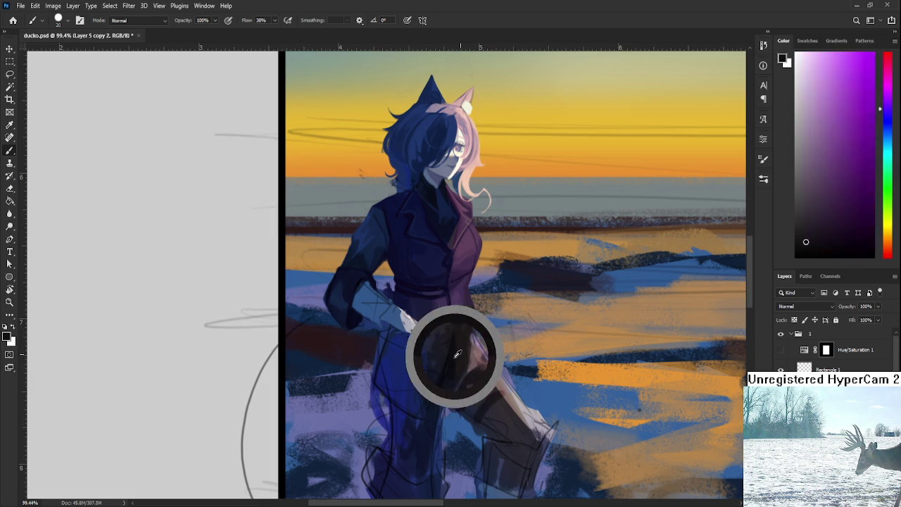
# Darken the coat just below the belt with short dark strokes, resampling coat colours.
pyautogui.keyDown('alt'); pyautogui.click(450, 328); pyautogui.keyUp('alt')
pyautogui.moveTo(449, 331); pyautogui.dragTo(464, 320)
pyautogui.keyDown('alt'); pyautogui.click(453, 323); pyautogui.keyUp('alt')
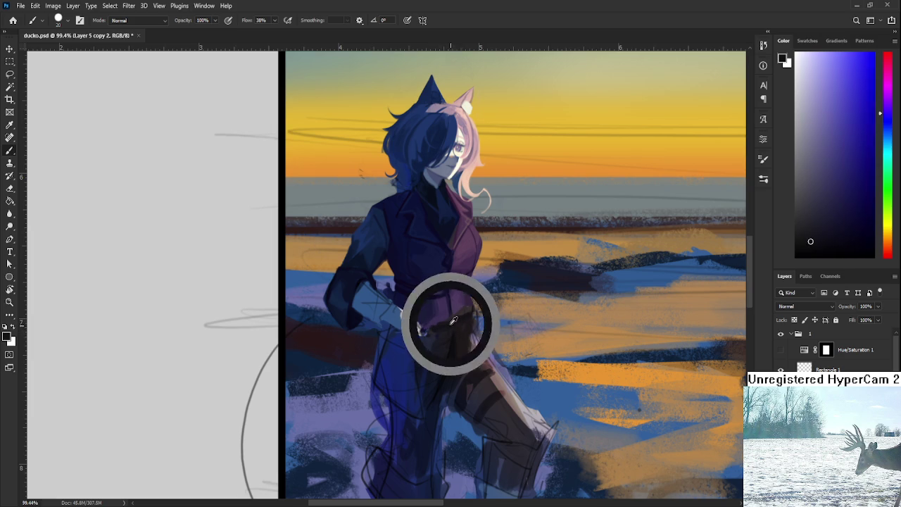
pyautogui.keyDown('alt'); pyautogui.click(456, 371); pyautogui.keyUp('alt')
pyautogui.keyDown('alt'); pyautogui.click(453, 352); pyautogui.keyUp('alt')
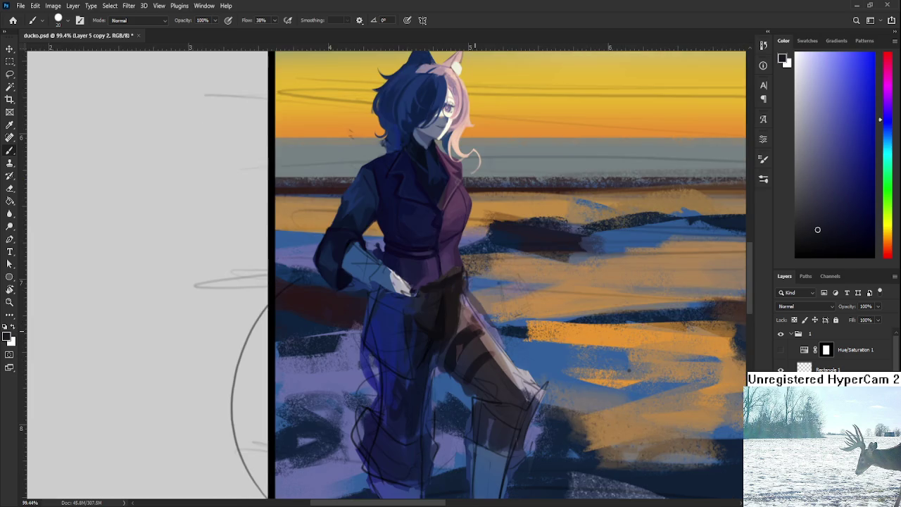
# Sample a darker leg colour and paint a dark vertical stroke down the leg.
pyautogui.moveTo(451, 362); pyautogui.dragTo(441, 323)
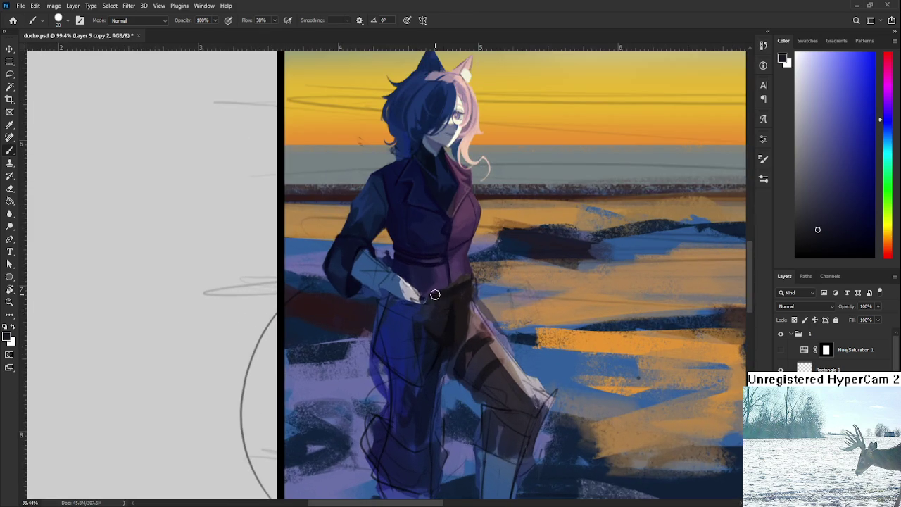
pyautogui.scroll(-1, 450, 303)
pyautogui.keyDown('alt'); pyautogui.click(449, 316); pyautogui.keyUp('alt')
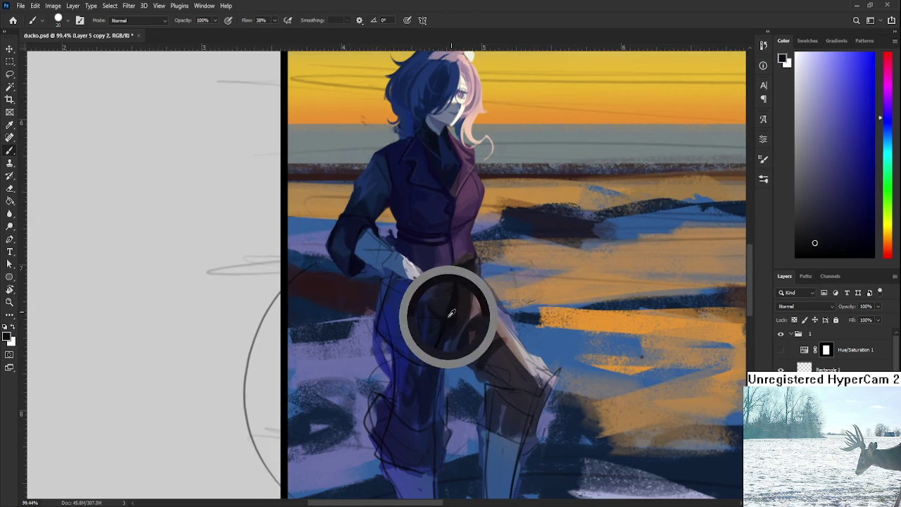
pyautogui.moveTo(447, 330); pyautogui.dragTo(439, 427)
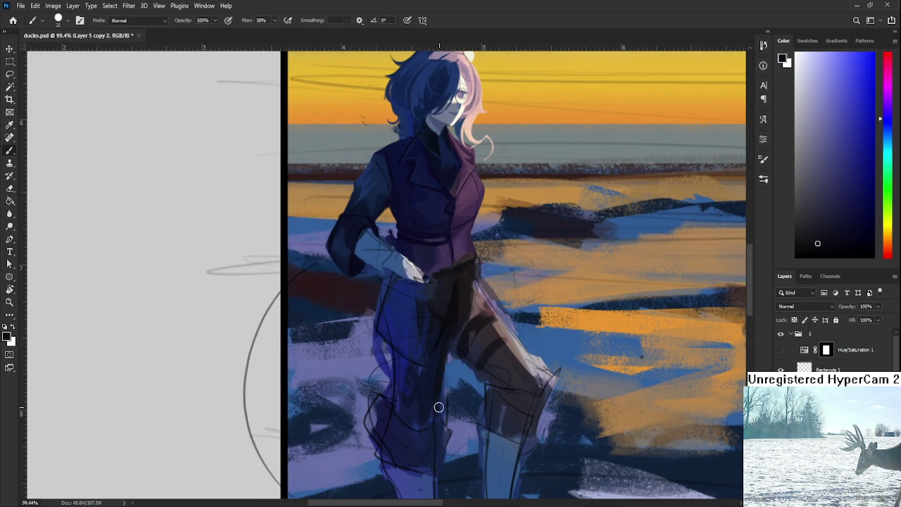
# Erase parts of the dark leg stroke to lighten the lower leg.
pyautogui.press('e')
pyautogui.moveTo(444, 352)
pyautogui.mouseDown()
pyautogui.moveTo(442, 406)
pyautogui.moveTo(439, 388)
pyautogui.mouseUp()
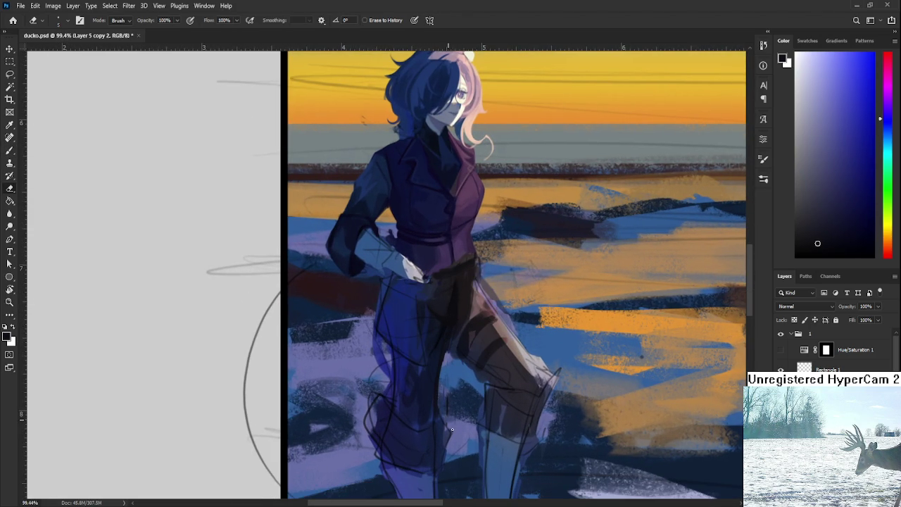
pyautogui.moveTo(442, 355)
pyautogui.mouseDown()
pyautogui.moveTo(437, 400)
pyautogui.moveTo(439, 392)
pyautogui.mouseUp()
pyautogui.press('b')
pyautogui.keyDown('alt'); pyautogui.click(458, 350); pyautogui.keyUp('alt')
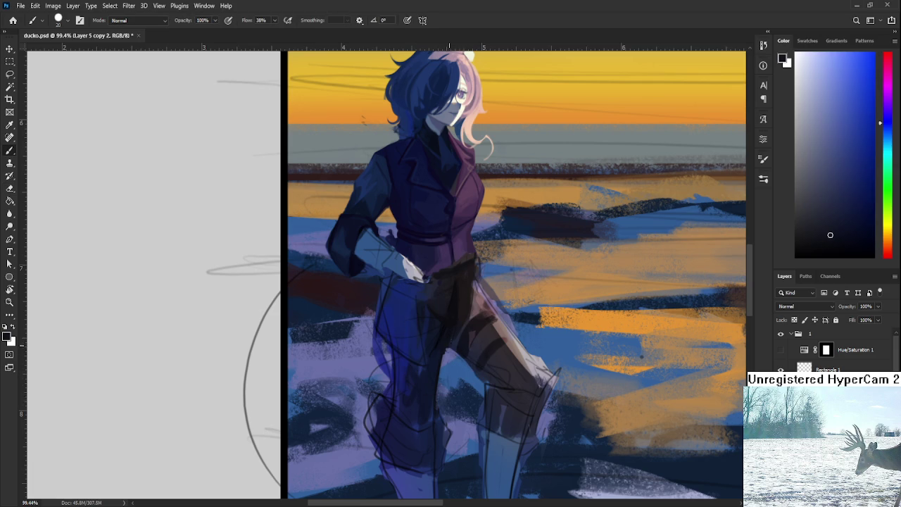
pyautogui.press('e')
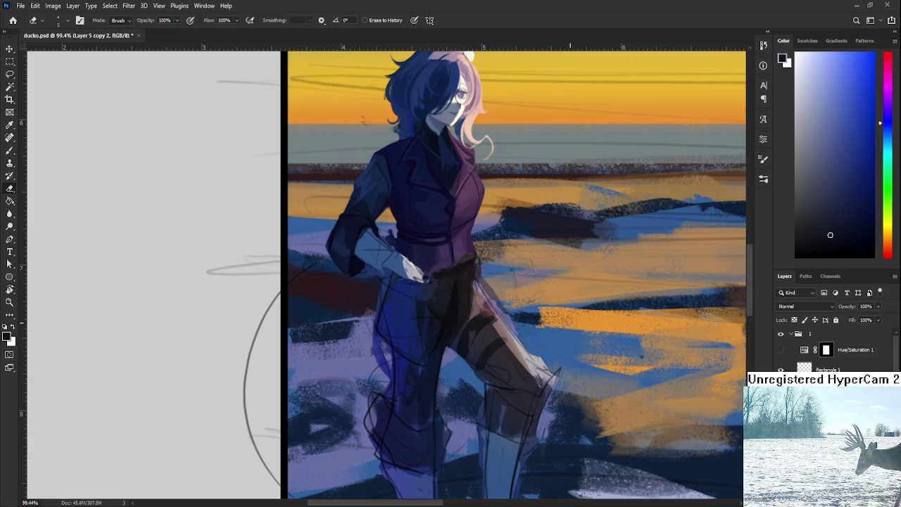
pyautogui.scroll(2, 521, 328)
# Sample darker trouser shades and bring the lower legs and knees into view.
pyautogui.press('b')
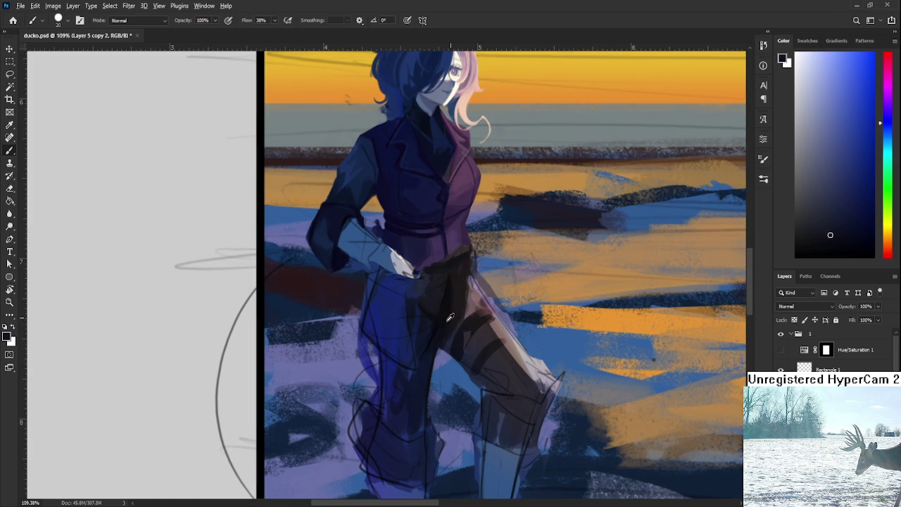
pyautogui.keyDown('alt'); pyautogui.click(448, 314); pyautogui.keyUp('alt')
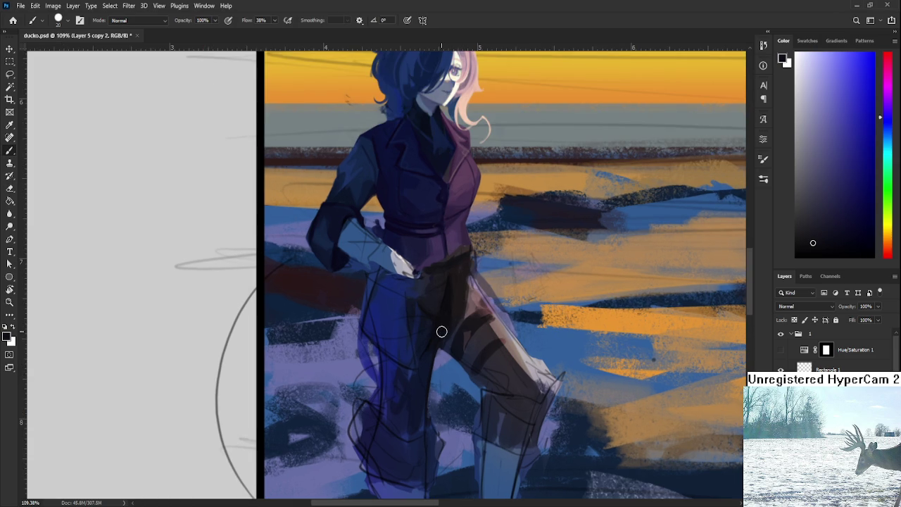
pyautogui.moveTo(426, 376); pyautogui.dragTo(444, 326)
pyautogui.keyDown('alt'); pyautogui.click(404, 397); pyautogui.keyUp('alt')
pyautogui.moveTo(406, 397); pyautogui.dragTo(402, 378)
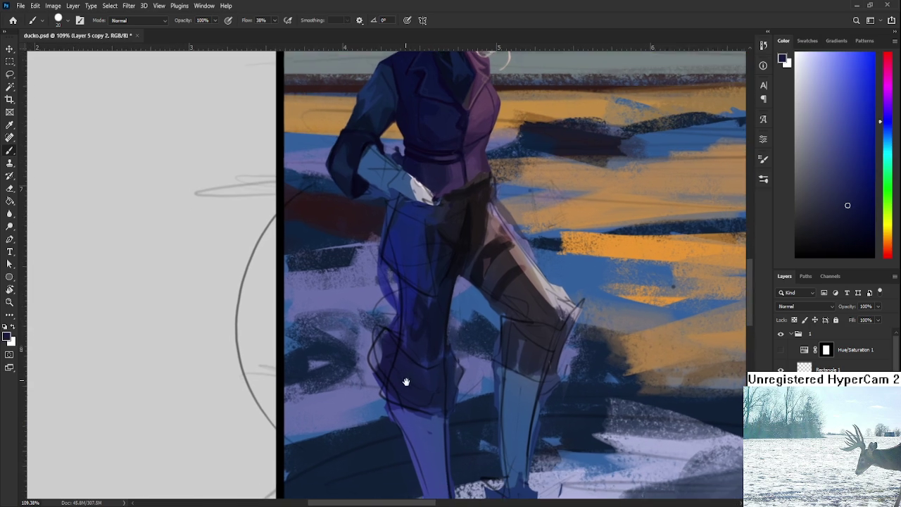
pyautogui.scroll(-3, 412, 332)
pyautogui.scroll(2, 414, 334)
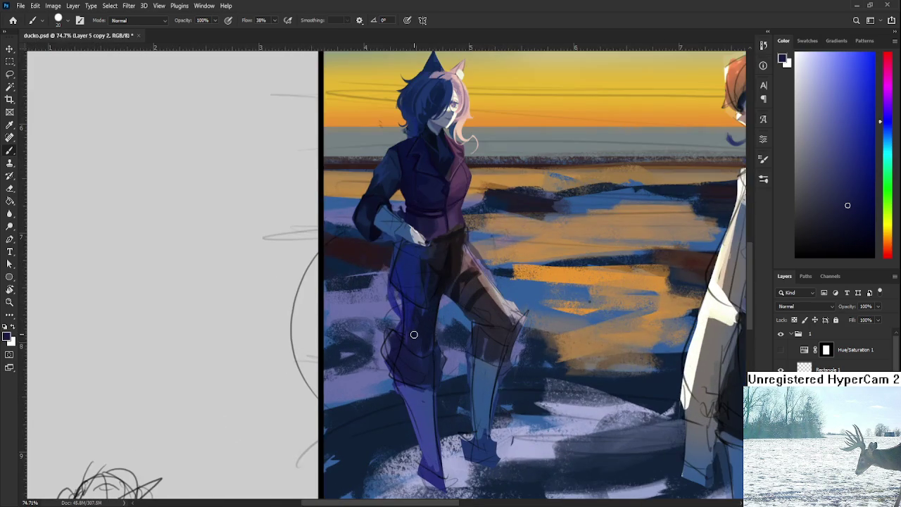
# Enlarge the eraser to size 25, then return to the brush with a new leg colour.
pyautogui.press('e')
pyautogui.press(']')
pyautogui.press(']')
pyautogui.press(']')
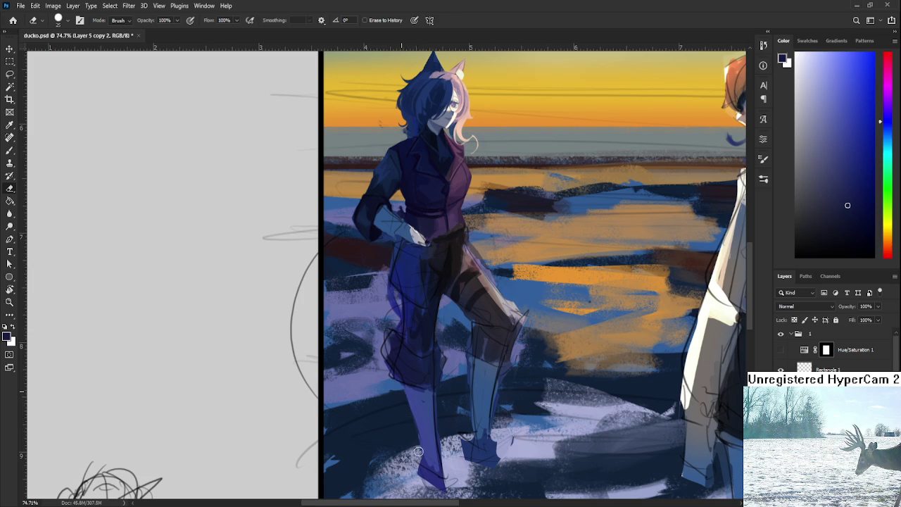
pyautogui.scroll(2, 408, 380)
pyautogui.press('b')
pyautogui.keyDown('alt'); pyautogui.click(412, 378); pyautogui.keyUp('alt')
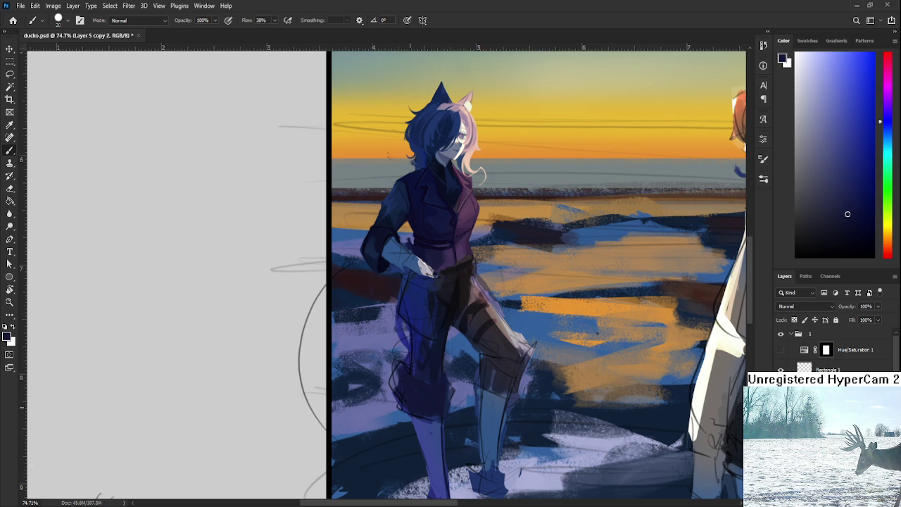
# Sample a dark purple from the coat and scribble shading on the lower trousers.
pyautogui.keyDown('alt'); pyautogui.click(434, 352); pyautogui.keyUp('alt')
pyautogui.keyDown('alt'); pyautogui.click(431, 370); pyautogui.keyUp('alt')
pyautogui.keyDown('alt'); pyautogui.click(423, 359); pyautogui.keyUp('alt')
pyautogui.keyDown('alt'); pyautogui.click(418, 341); pyautogui.keyUp('alt')
pyautogui.keyDown('alt'); pyautogui.click(426, 352); pyautogui.keyUp('alt')
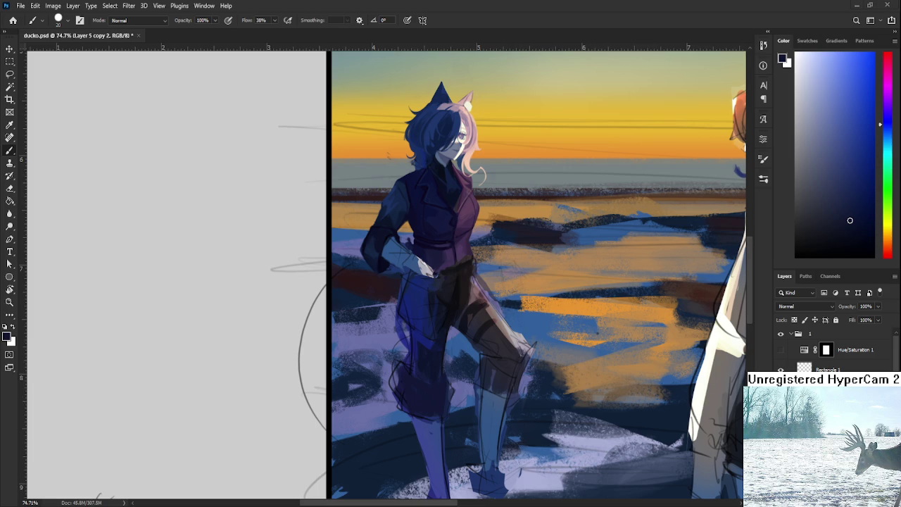
pyautogui.keyDown('alt'); pyautogui.click(452, 301); pyautogui.keyUp('alt')
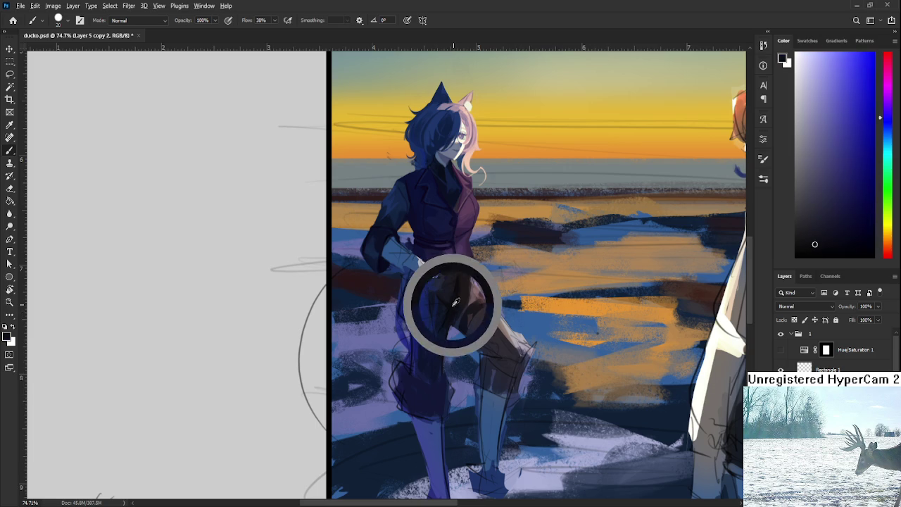
pyautogui.moveTo(403, 385)
pyautogui.mouseDown()
pyautogui.moveTo(427, 392)
pyautogui.moveTo(405, 377)
pyautogui.mouseUp()
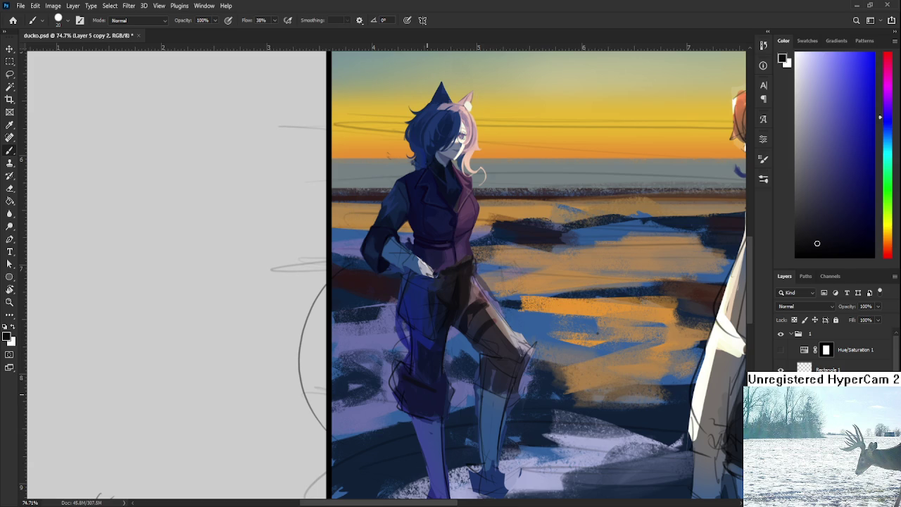
# Sample dark blues from the leg and erase the stray navy outline strokes.
pyautogui.keyDown('alt'); pyautogui.click(402, 373); pyautogui.keyUp('alt')
pyautogui.keyDown('alt'); pyautogui.click(421, 394); pyautogui.keyUp('alt')
pyautogui.keyDown('alt'); pyautogui.click(409, 381); pyautogui.keyUp('alt')
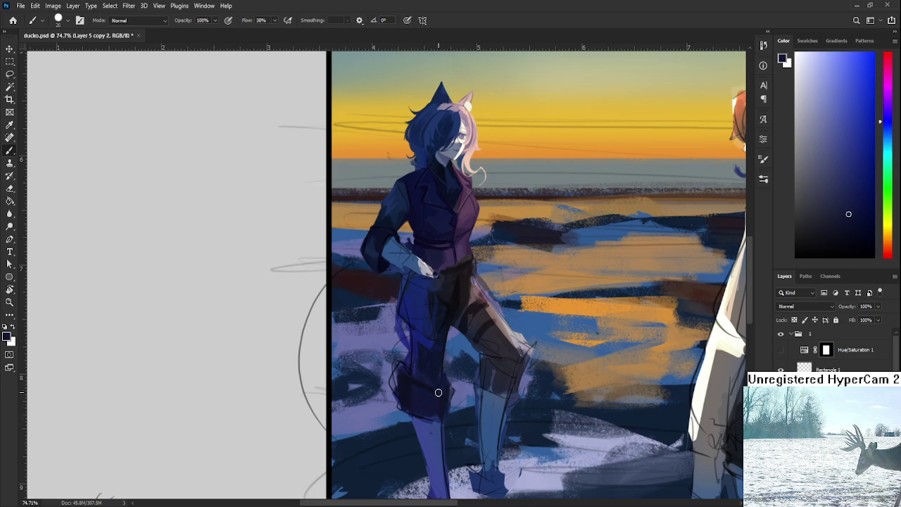
pyautogui.keyDown('alt'); pyautogui.click(431, 382); pyautogui.keyUp('alt')
pyautogui.press('e')
pyautogui.moveTo(394, 366); pyautogui.dragTo(389, 382)
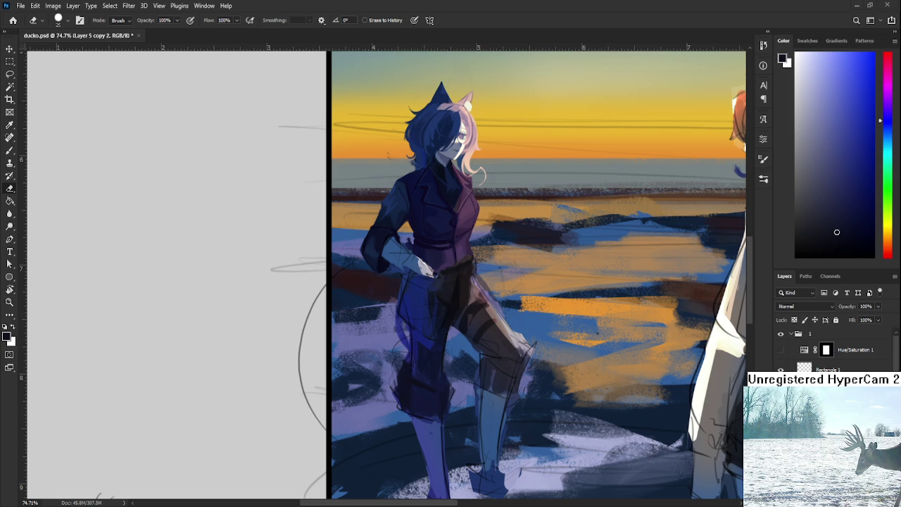
# With the Brush, sample dark navy tones from the left character's trousers.
pyautogui.scroll(-3, 398, 377)
pyautogui.scroll(2, 401, 372)
pyautogui.scroll(1, 401, 372)
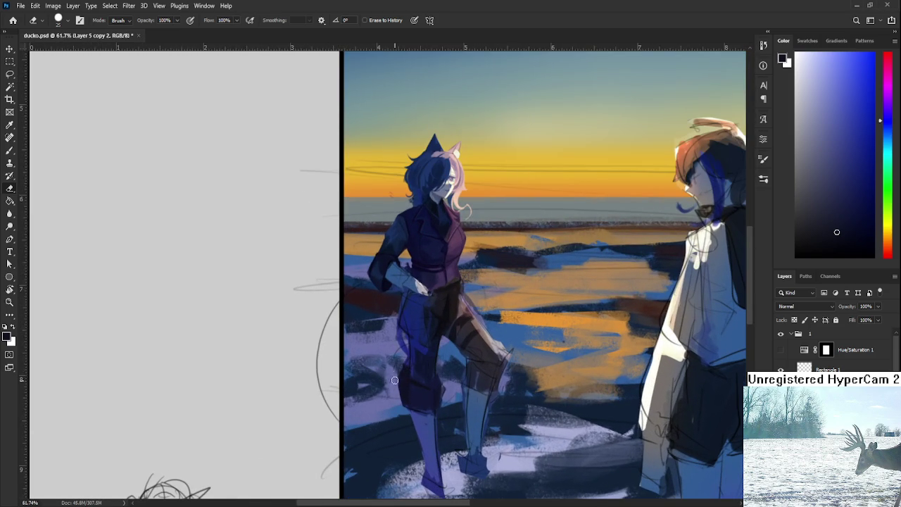
pyautogui.scroll(-2, 399, 405)
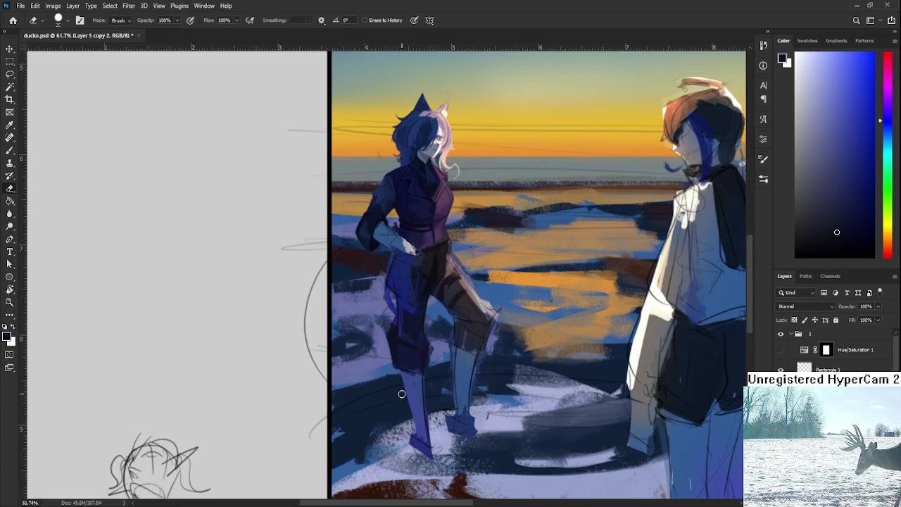
pyautogui.scroll(3, 406, 420)
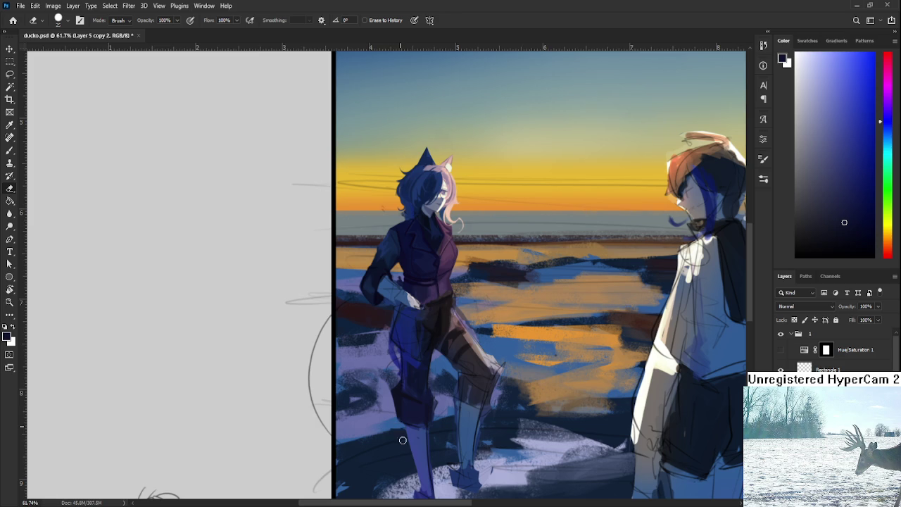
pyautogui.press('b')
pyautogui.keyDown('alt'); pyautogui.click(416, 417); pyautogui.keyUp('alt')
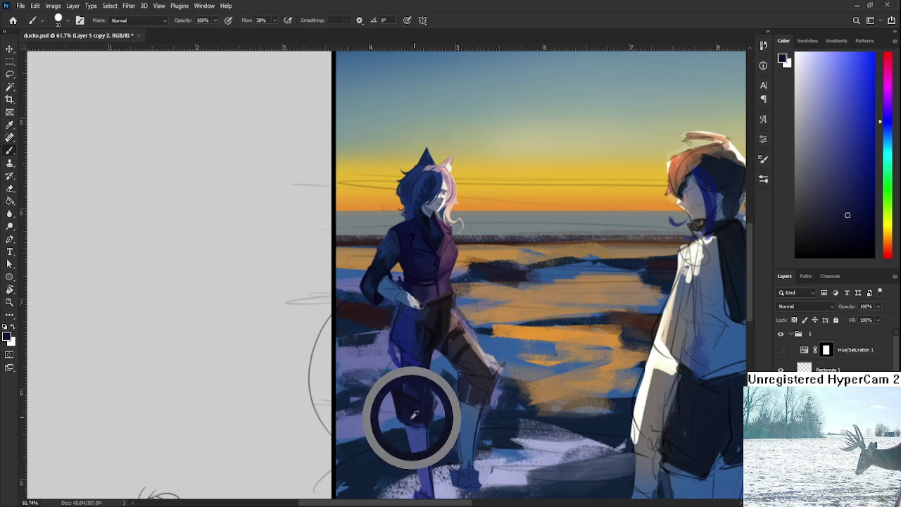
pyautogui.keyDown('alt'); pyautogui.click(419, 410); pyautogui.keyUp('alt')
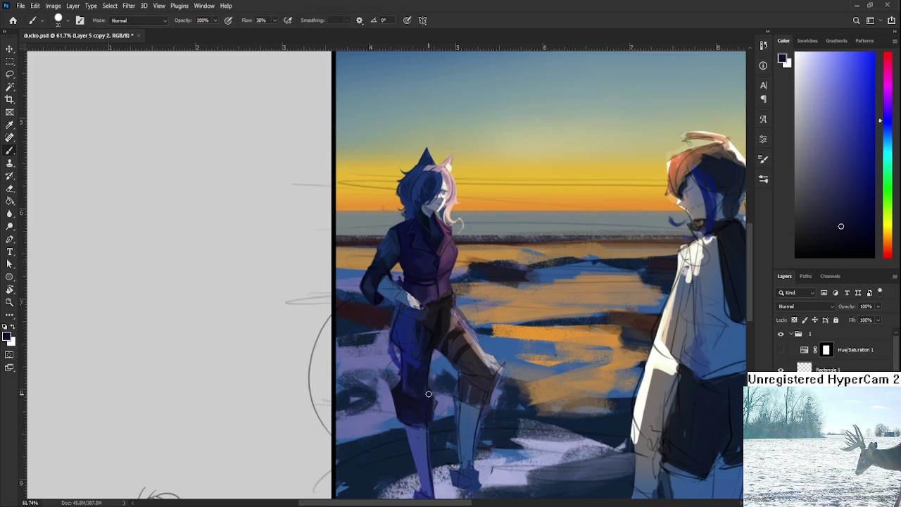
# Toggle between Eraser and Brush and center the view on the left character.
pyautogui.press('e')
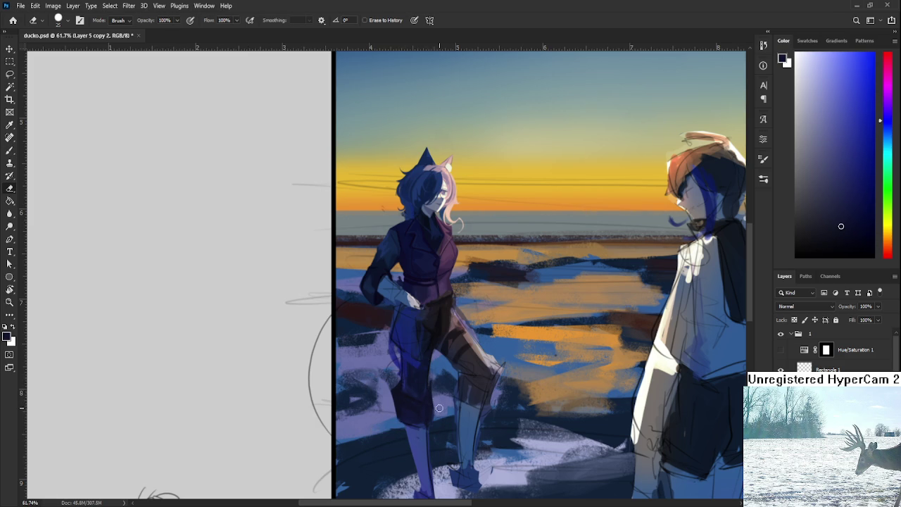
pyautogui.press('b')
pyautogui.press('e')
pyautogui.moveTo(440, 416); pyautogui.dragTo(430, 423)
pyautogui.scroll(-3, 420, 414)
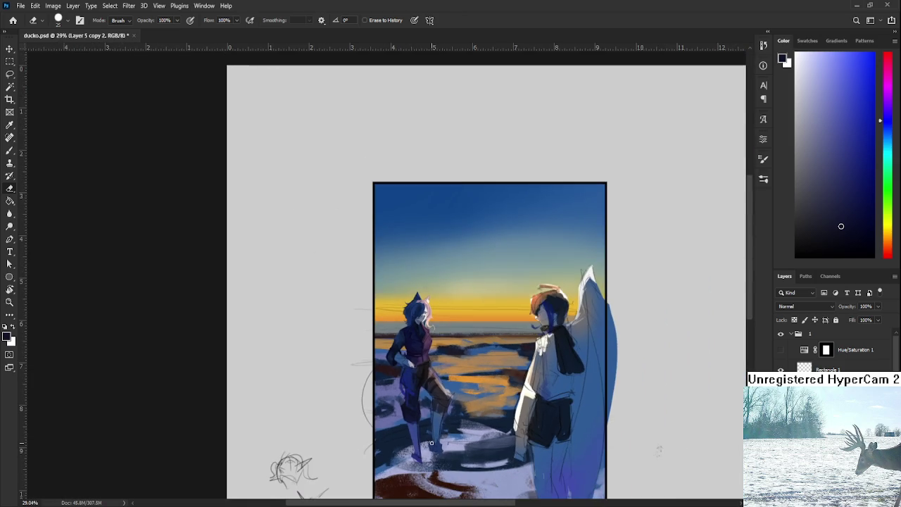
pyautogui.scroll(3, 431, 443)
pyautogui.scroll(2, 416, 426)
pyautogui.moveTo(402, 408); pyautogui.dragTo(428, 427)
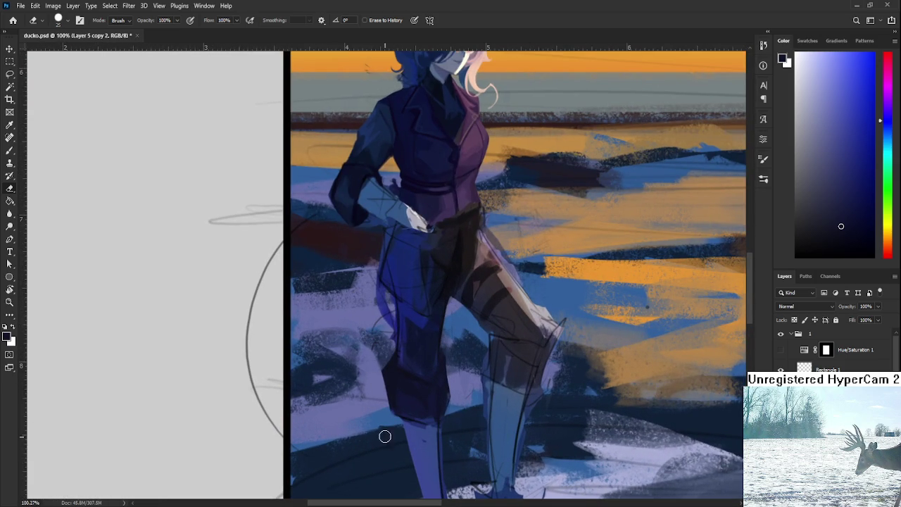
pyautogui.moveTo(395, 344); pyautogui.dragTo(356, 420)
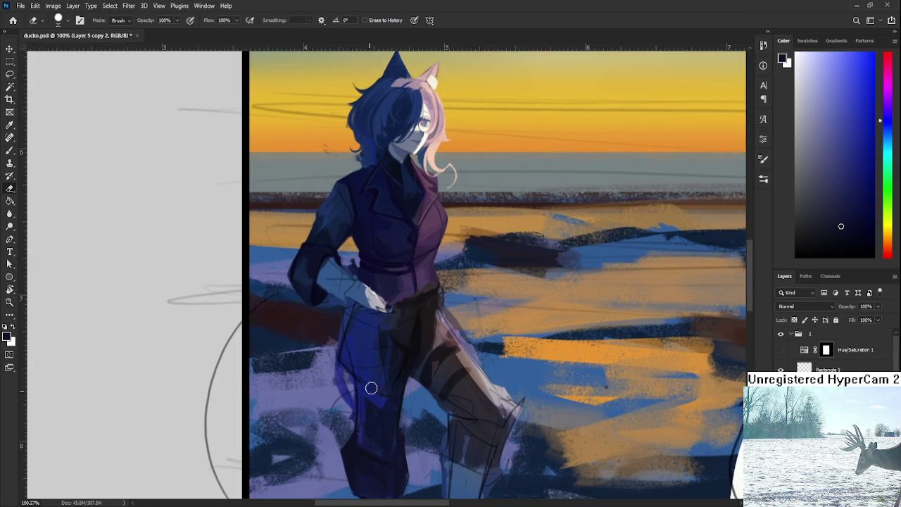
# Sample several darker trouser shades with the Brush, settling on a navy for the lower leg.
pyautogui.press('b')
pyautogui.keyDown('alt'); pyautogui.click(382, 438); pyautogui.keyUp('alt')
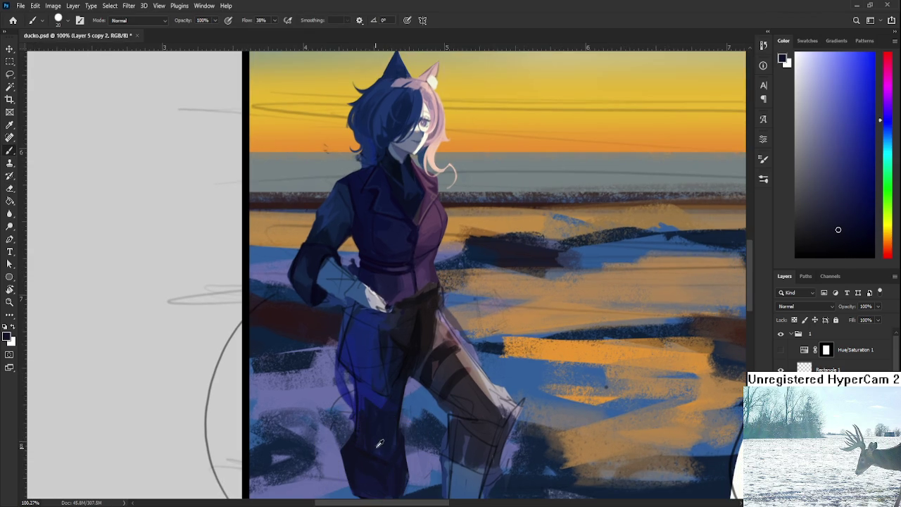
pyautogui.keyDown('alt'); pyautogui.click(371, 426); pyautogui.keyUp('alt')
pyautogui.keyDown('alt'); pyautogui.click(366, 436); pyautogui.keyUp('alt')
pyautogui.keyDown('alt'); pyautogui.click(368, 434); pyautogui.keyUp('alt')
pyautogui.keyDown('alt'); pyautogui.click(370, 420); pyautogui.keyUp('alt')
pyautogui.keyDown('alt'); pyautogui.click(380, 409); pyautogui.keyUp('alt')
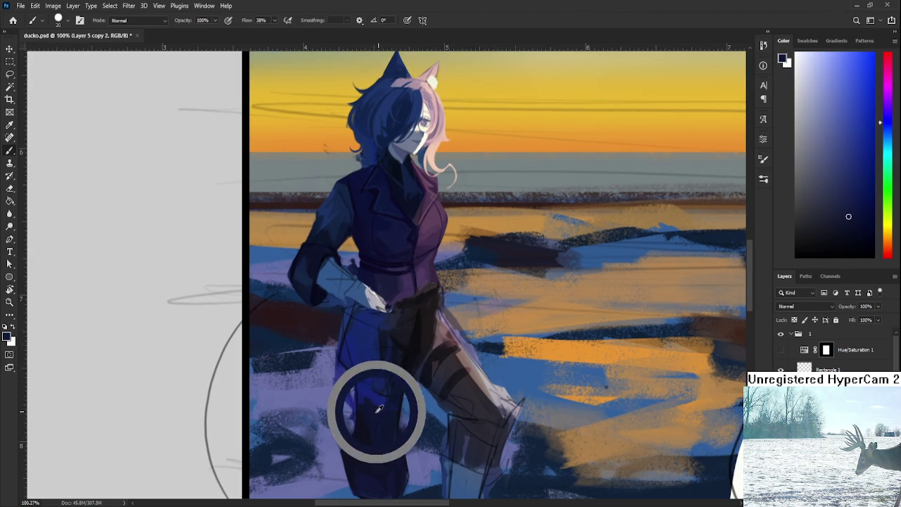
pyautogui.scroll(-2, 430, 405)
pyautogui.scroll(-2, 430, 405)
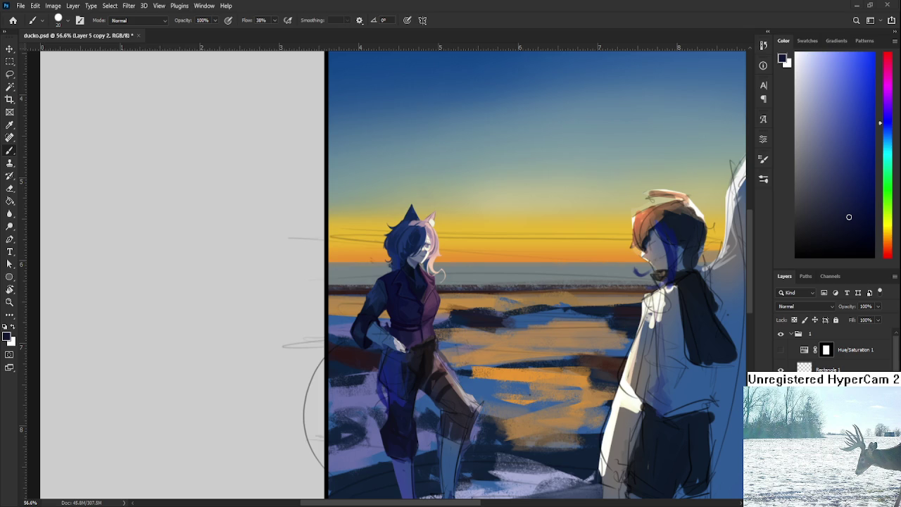
# Switch to night wyl.psd, the armoured knight and blindfolded figure reference painting.
pyautogui.hotkey('ctrl', 'Tab')
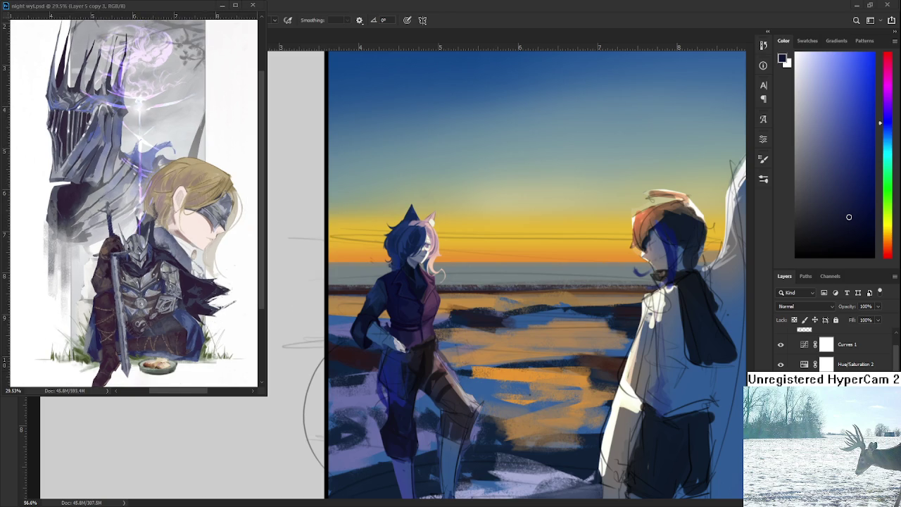
# Paint dark blue and blue-grey shading over the lower front trouser leg.
pyautogui.scroll(2, 418, 373)
pyautogui.scroll(2, 418, 374)
pyautogui.scroll(2, 401, 399)
pyautogui.scroll(2, 427, 351)
pyautogui.moveTo(394, 391); pyautogui.dragTo(390, 380)
pyautogui.keyDown('alt'); pyautogui.click(392, 382); pyautogui.keyUp('alt')
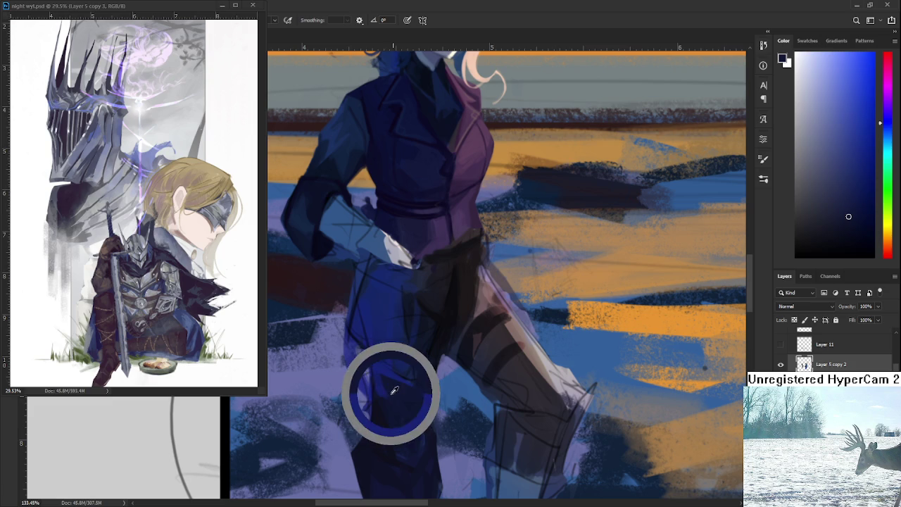
pyautogui.keyDown('alt'); pyautogui.click(387, 375); pyautogui.keyUp('alt')
pyautogui.keyDown('alt'); pyautogui.click(430, 386); pyautogui.keyUp('alt')
pyautogui.moveTo(416, 386); pyautogui.dragTo(422, 385)
# Sample a range of darker and lighter navy shades from the leg and hip.
pyautogui.moveTo(409, 422); pyautogui.dragTo(400, 373)
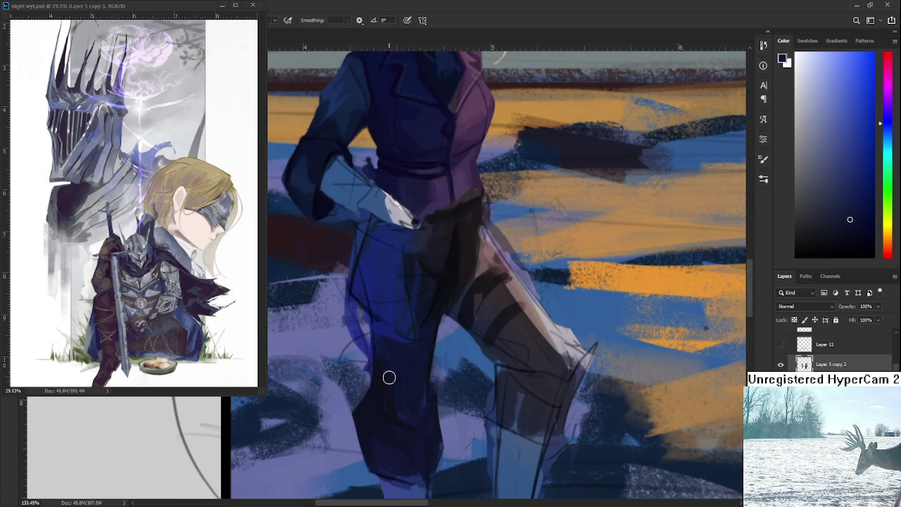
pyautogui.keyDown('alt'); pyautogui.click(380, 397); pyautogui.keyUp('alt')
pyautogui.keyDown('alt'); pyautogui.click(400, 400); pyautogui.keyUp('alt')
pyautogui.keyDown('alt'); pyautogui.click(444, 288); pyautogui.keyUp('alt')
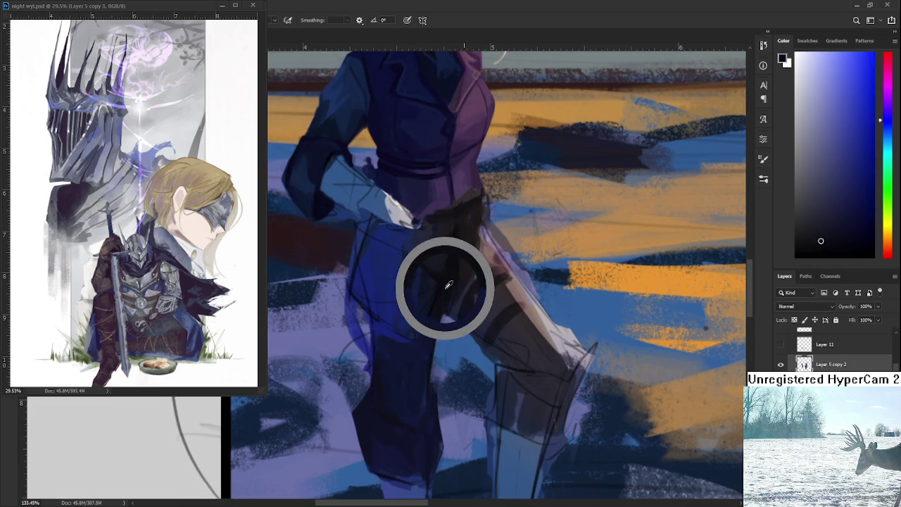
pyautogui.keyDown('alt'); pyautogui.click(414, 415); pyautogui.keyUp('alt')
pyautogui.keyDown('alt'); pyautogui.click(408, 426); pyautogui.keyUp('alt')
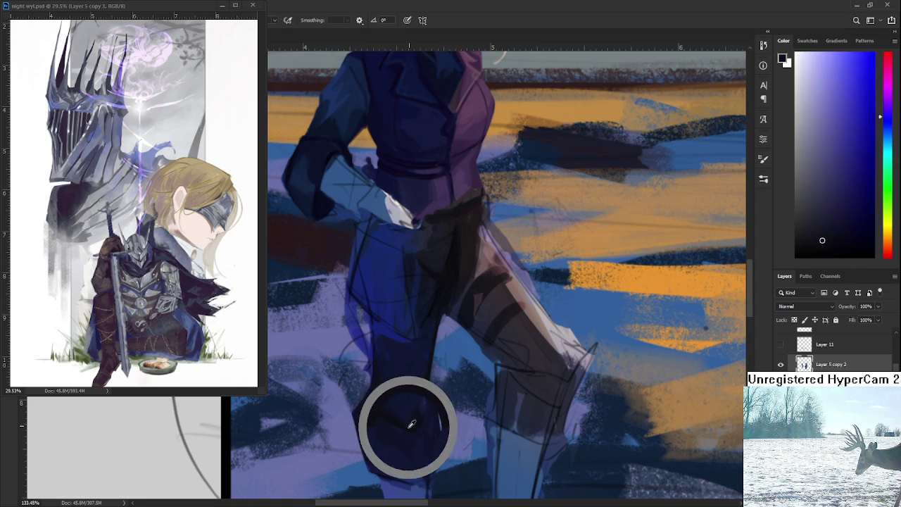
pyautogui.keyDown('alt'); pyautogui.click(411, 400); pyautogui.keyUp('alt')
pyautogui.keyDown('alt'); pyautogui.click(414, 417); pyautogui.keyUp('alt')
pyautogui.keyDown('alt'); pyautogui.click(419, 404); pyautogui.keyUp('alt')
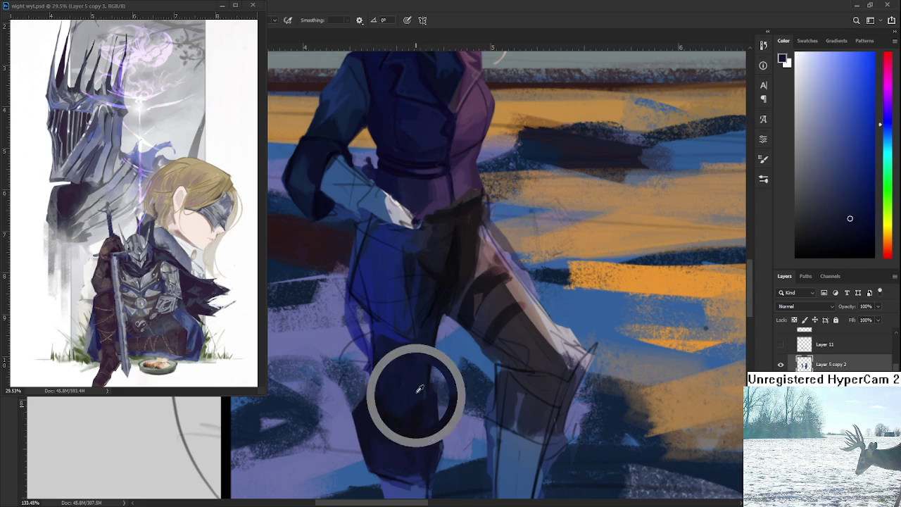
# Pick up fresh navy tones beside the leg and brush in a new shade.
pyautogui.scroll(-2, 453, 421)
pyautogui.scroll(-2, 452, 420)
pyautogui.scroll(-2, 452, 421)
pyautogui.scroll(3, 452, 421)
pyautogui.scroll(2, 453, 421)
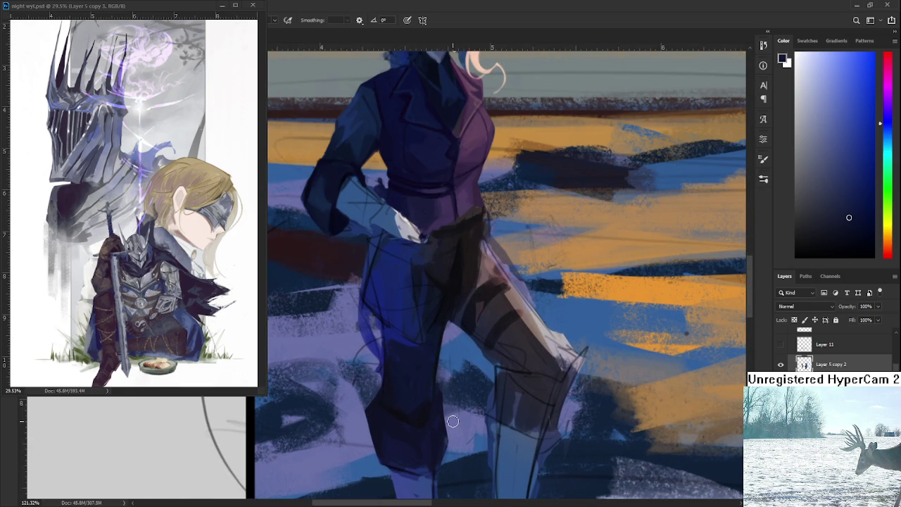
pyautogui.scroll(-1, 452, 421)
pyautogui.scroll(-1, 452, 421)
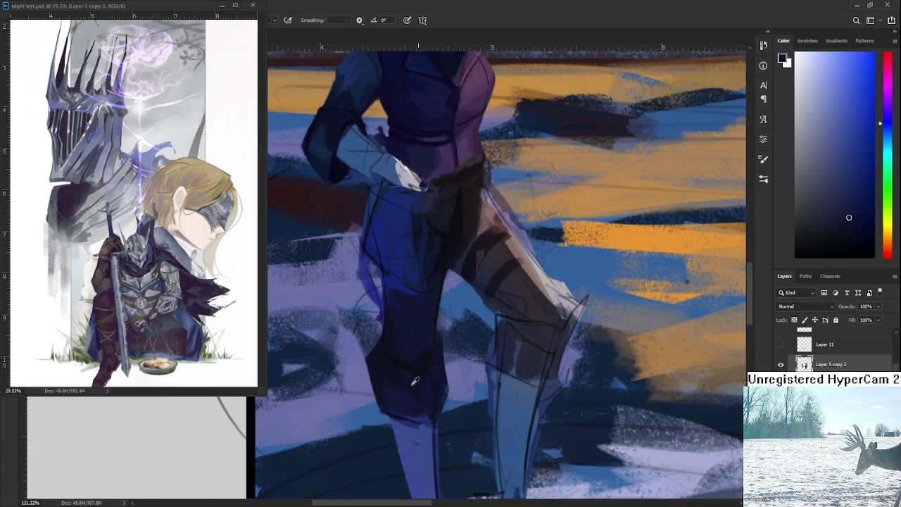
pyautogui.keyDown('alt'); pyautogui.click(421, 406); pyautogui.keyUp('alt')
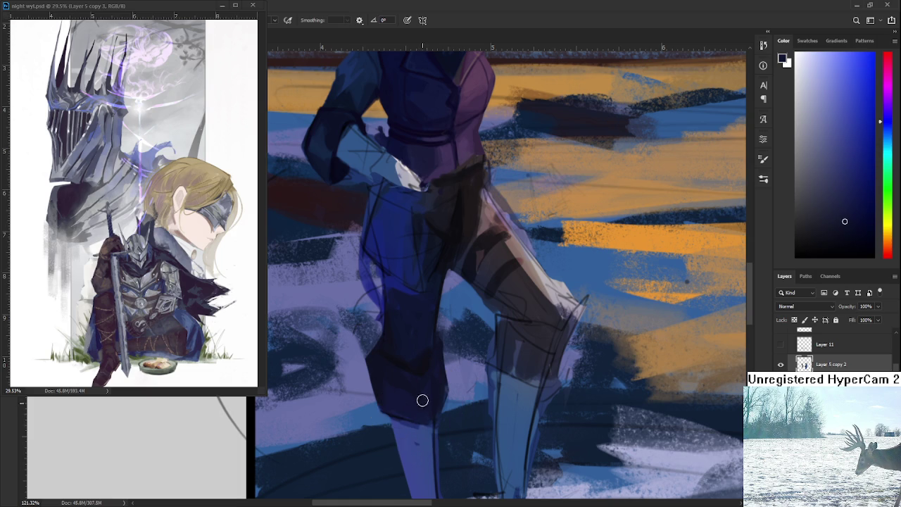
pyautogui.keyDown('alt'); pyautogui.click(430, 403); pyautogui.keyUp('alt')
pyautogui.moveTo(439, 380); pyautogui.dragTo(428, 360)
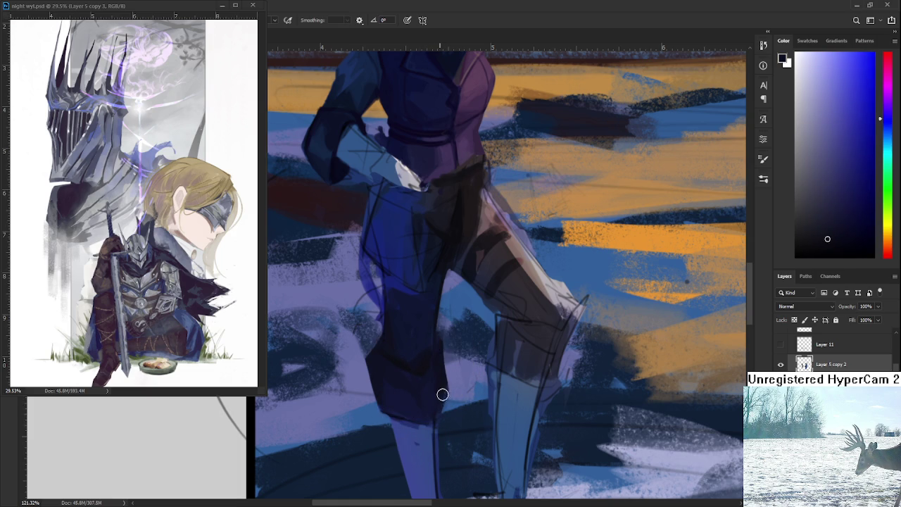
# With the Eraser active, pan along the legs from the feet back to the waist.
pyautogui.press('e')
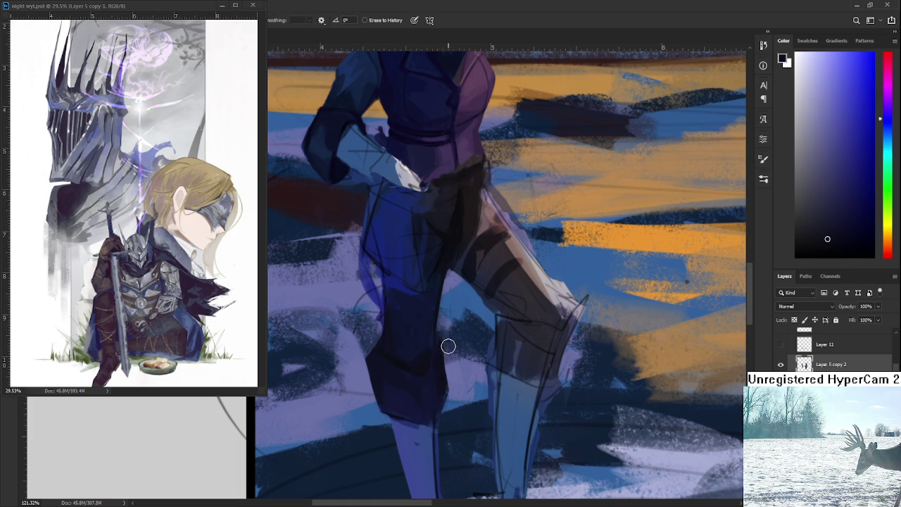
pyautogui.moveTo(447, 420); pyautogui.dragTo(449, 388)
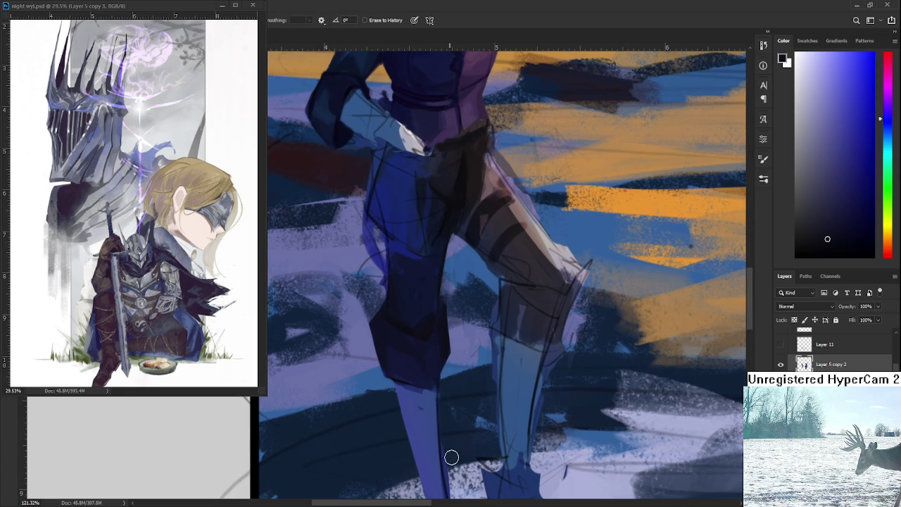
pyautogui.moveTo(449, 444); pyautogui.dragTo(441, 383)
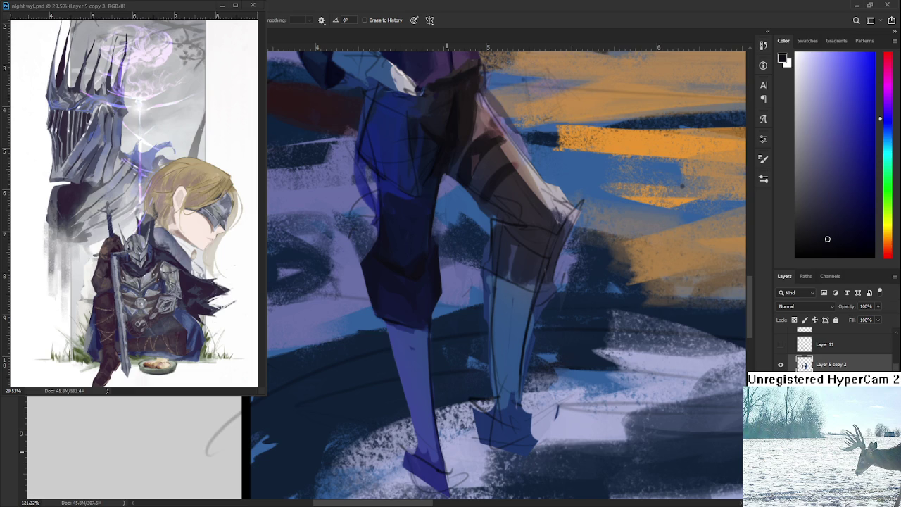
pyautogui.moveTo(457, 354)
pyautogui.mouseDown()
pyautogui.moveTo(458, 346)
pyautogui.moveTo(471, 396)
pyautogui.moveTo(478, 382)
pyautogui.moveTo(445, 380)
pyautogui.mouseUp()
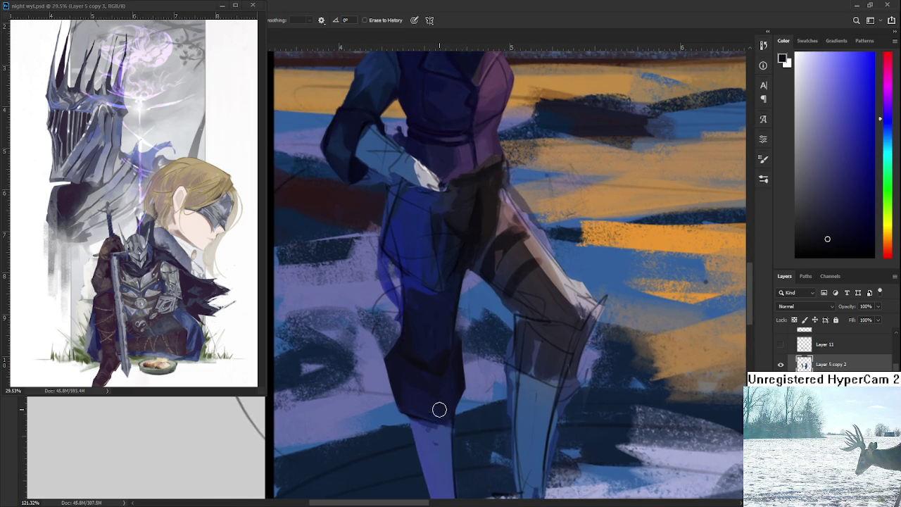
# Erase stray light purple paint near the knee and along the leg's left edge.
pyautogui.press('b')
pyautogui.keyDown('alt'); pyautogui.click(425, 426); pyautogui.keyUp('alt')
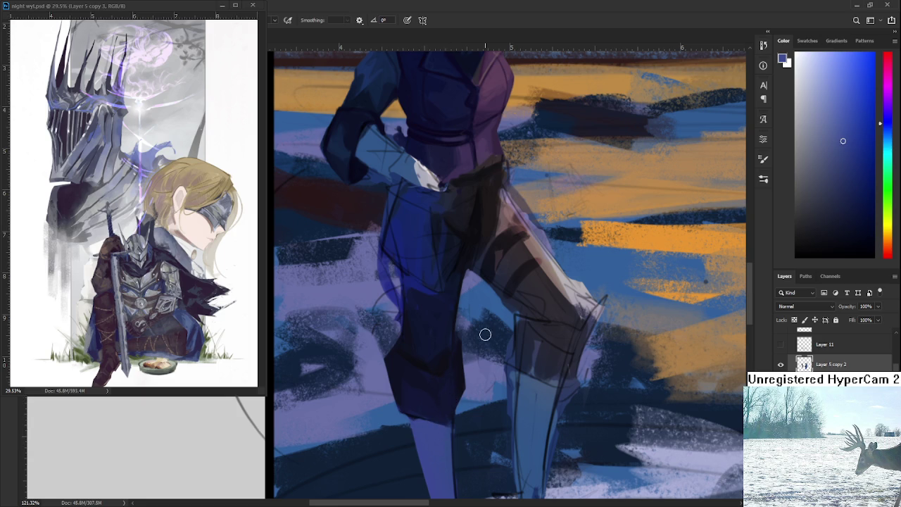
pyautogui.moveTo(448, 297); pyautogui.dragTo(455, 374)
pyautogui.press('e')
pyautogui.moveTo(372, 369); pyautogui.dragTo(397, 368)
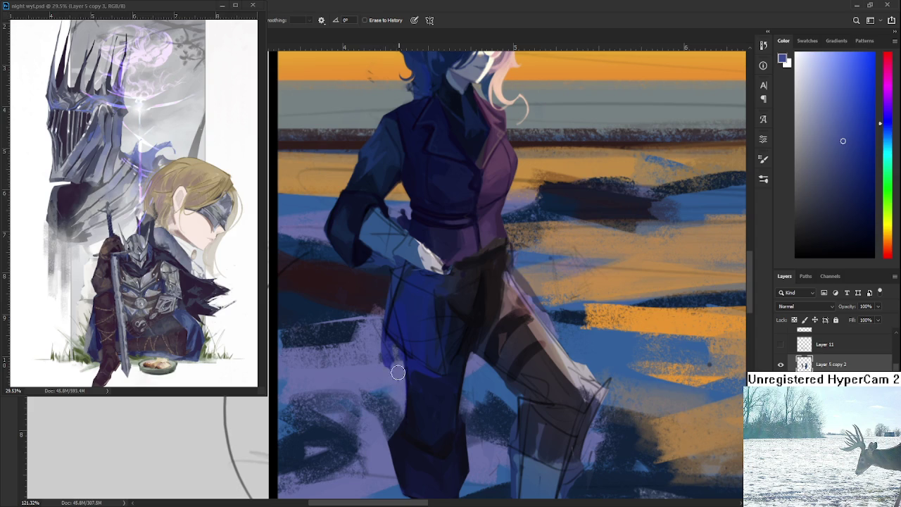
pyautogui.moveTo(396, 369); pyautogui.dragTo(393, 353)
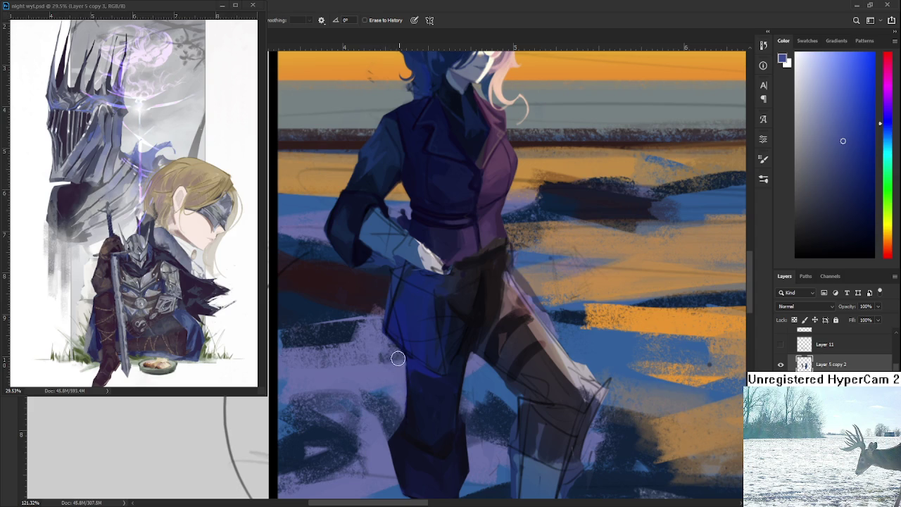
pyautogui.scroll(3, 385, 352)
pyautogui.moveTo(381, 341)
pyautogui.mouseDown()
pyautogui.moveTo(378, 373)
pyautogui.moveTo(388, 333)
pyautogui.moveTo(376, 381)
pyautogui.mouseUp()
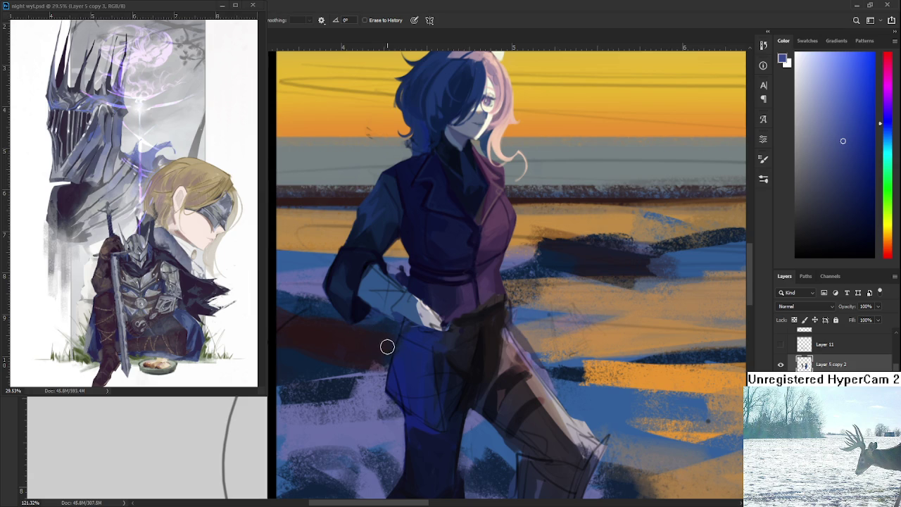
pyautogui.scroll(-3, 437, 351)
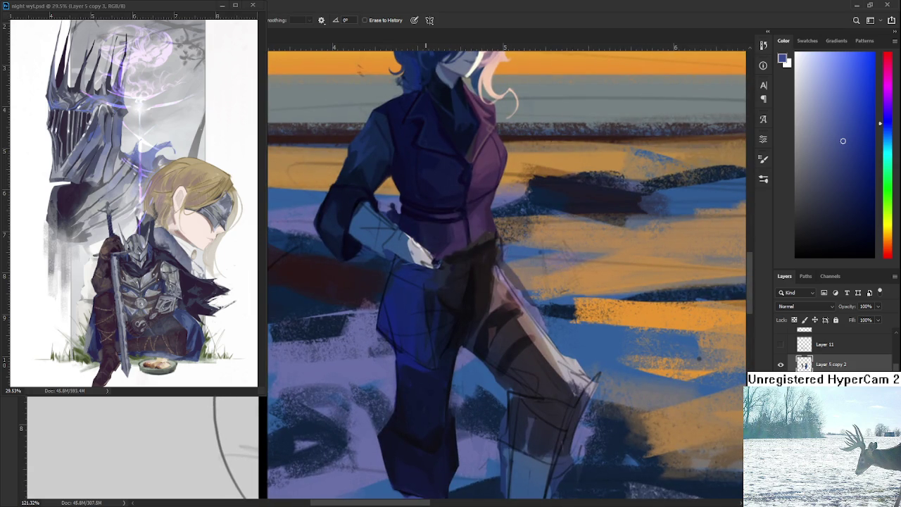
# With the Brush, sample dark navy and lighter blue tones from the trouser leg.
pyautogui.press('b')
pyautogui.keyDown('alt'); pyautogui.click(412, 352); pyautogui.keyUp('alt')
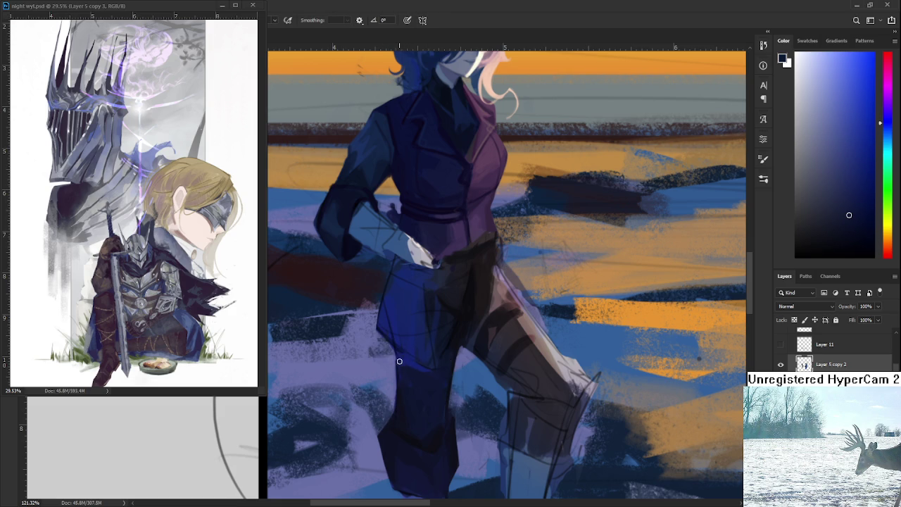
pyautogui.keyDown('alt'); pyautogui.click(405, 359); pyautogui.keyUp('alt')
pyautogui.keyDown('alt'); pyautogui.click(410, 364); pyautogui.keyUp('alt')
pyautogui.keyDown('alt'); pyautogui.click(416, 366); pyautogui.keyUp('alt')
pyautogui.keyDown('alt'); pyautogui.click(415, 364); pyautogui.keyUp('alt')
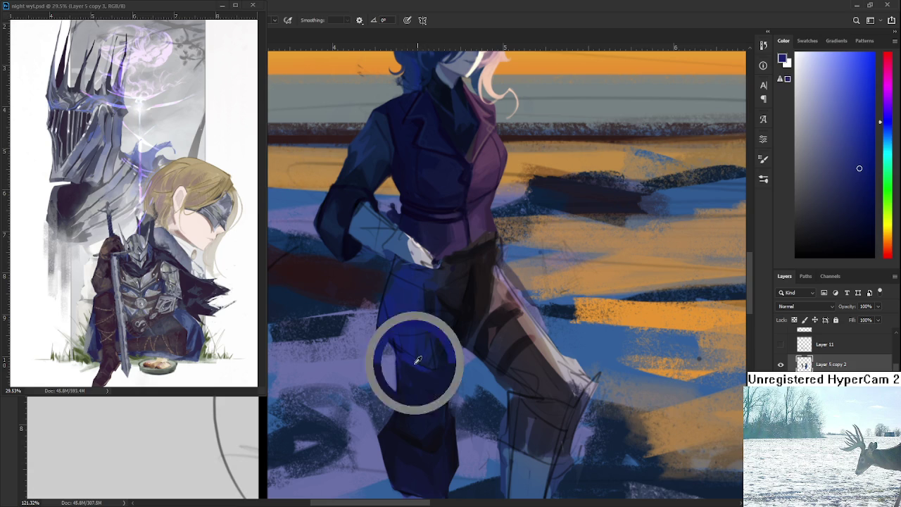
pyautogui.scroll(-5, 433, 337)
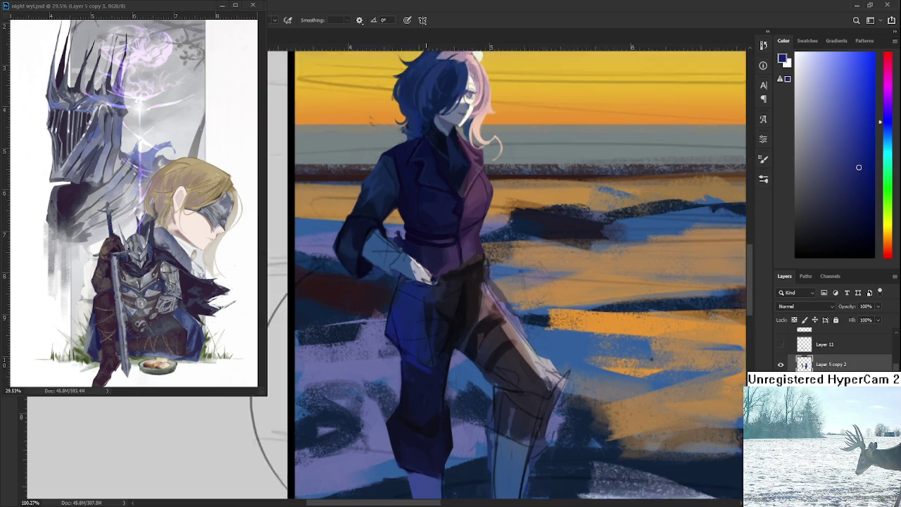
pyautogui.scroll(6, 434, 338)
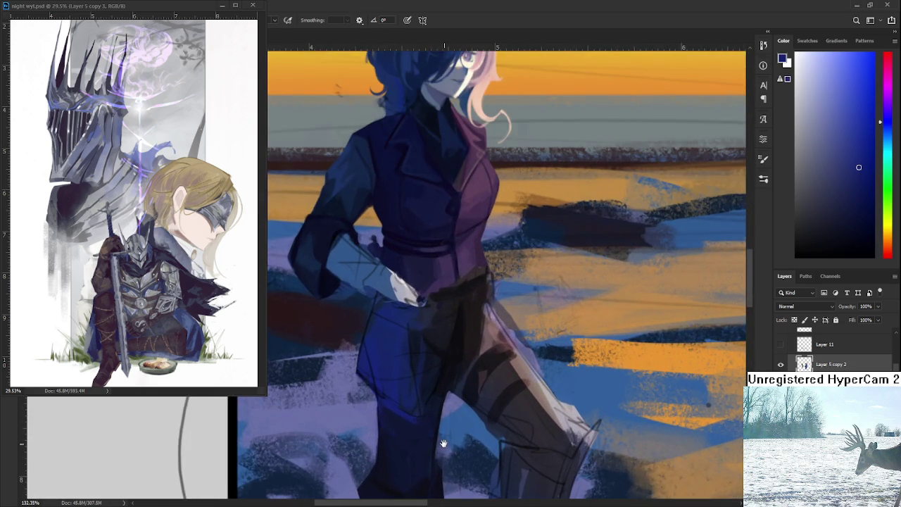
pyautogui.moveTo(434, 338); pyautogui.dragTo(422, 239)
pyautogui.keyDown('alt'); pyautogui.click(408, 394); pyautogui.keyUp('alt')
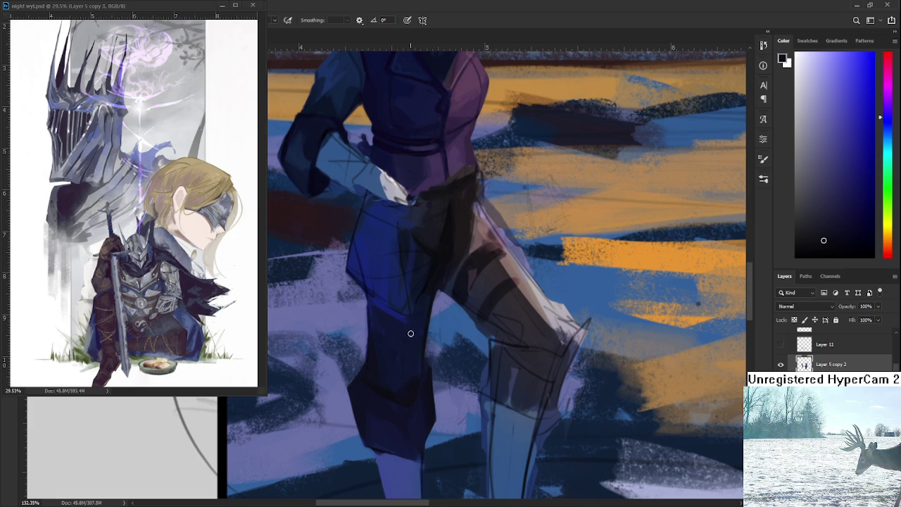
pyautogui.keyDown('alt'); pyautogui.click(406, 349); pyautogui.keyUp('alt')
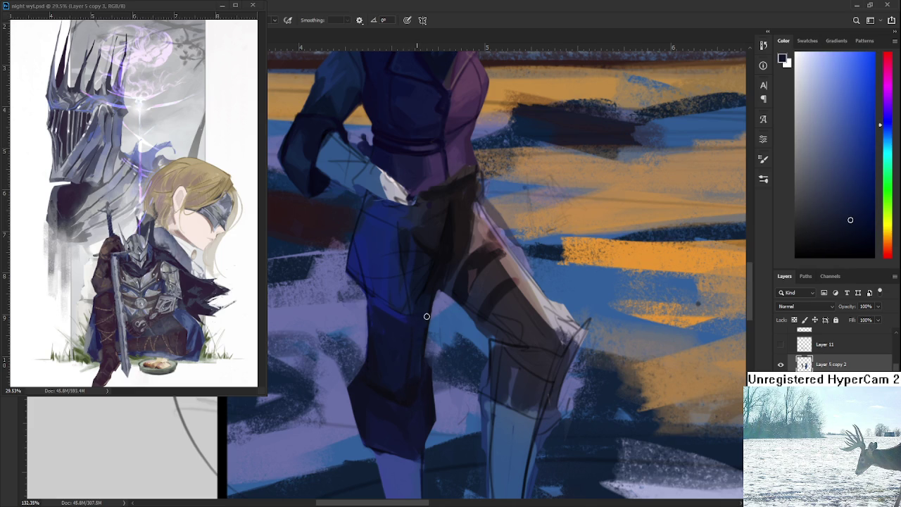
# Sample more shades from the trousers to repaint the leg in richer blue.
pyautogui.scroll(-2, 423, 331)
pyautogui.scroll(-2, 418, 345)
pyautogui.scroll(-3, 418, 345)
pyautogui.scroll(-3, 418, 347)
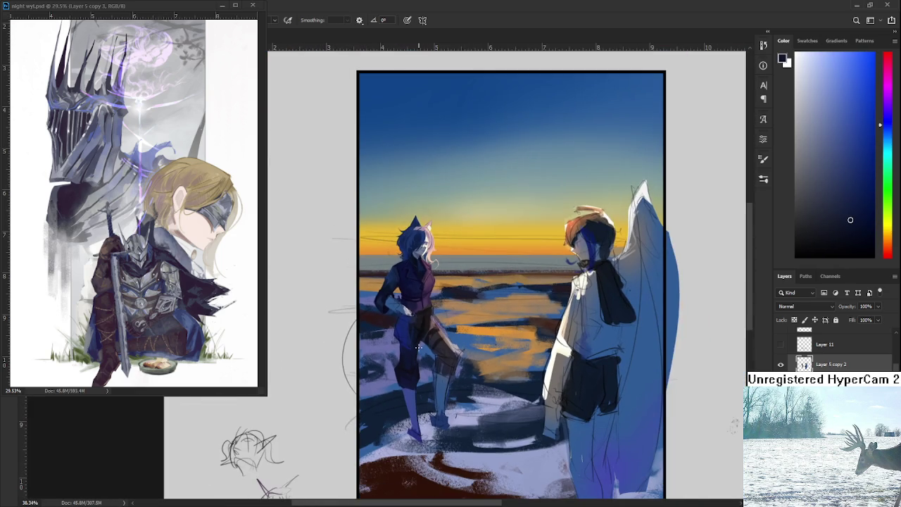
pyautogui.scroll(3, 426, 310)
pyautogui.scroll(1, 422, 331)
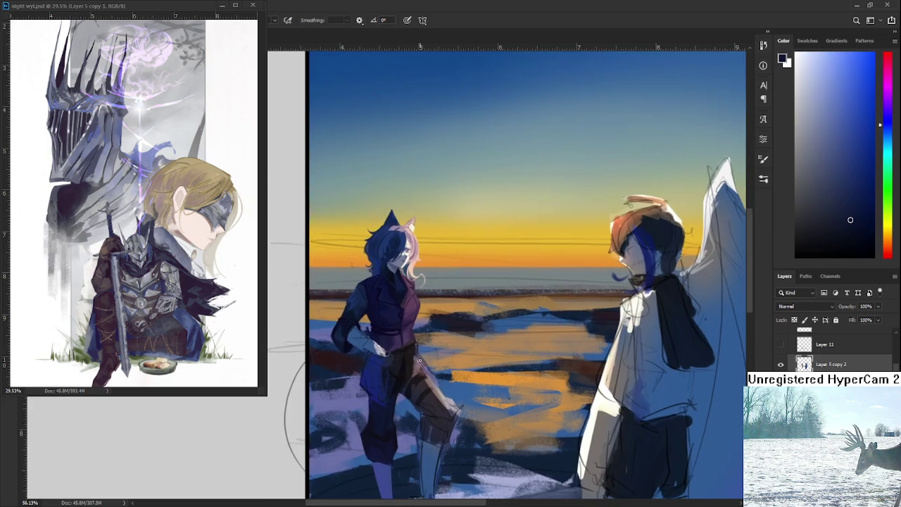
pyautogui.scroll(-3, 420, 356)
pyautogui.scroll(2, 412, 349)
pyautogui.scroll(2, 415, 355)
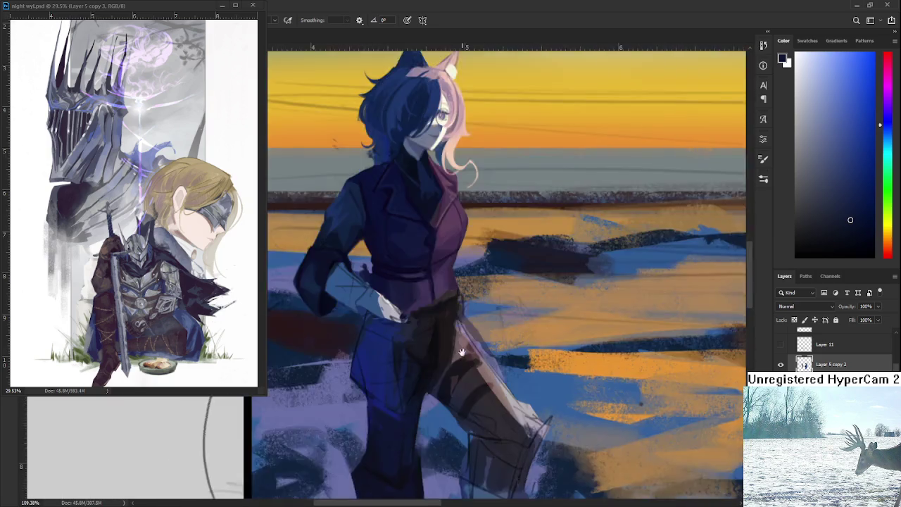
pyautogui.scroll(2, 419, 366)
pyautogui.scroll(-1, 424, 377)
pyautogui.keyDown('alt'); pyautogui.click(403, 414); pyautogui.keyUp('alt')
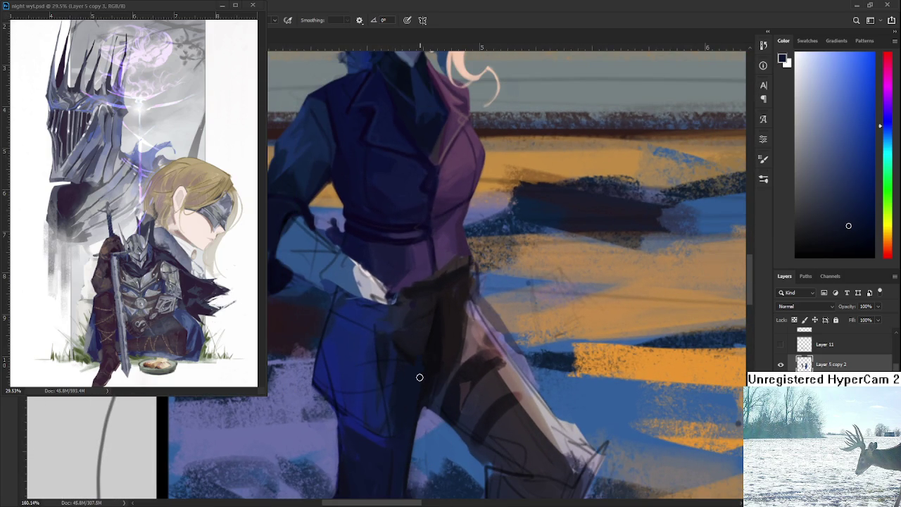
pyautogui.keyDown('alt'); pyautogui.click(419, 325); pyautogui.keyUp('alt')
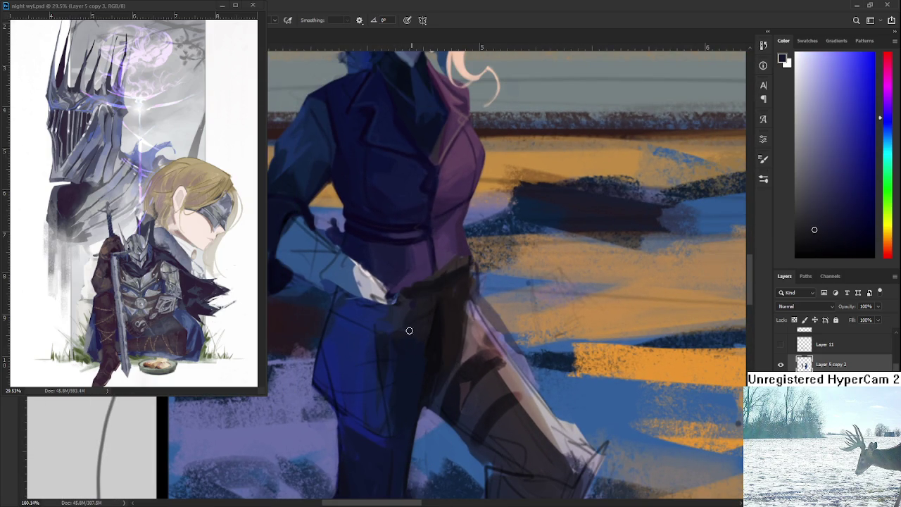
pyautogui.keyDown('alt'); pyautogui.click(409, 389); pyautogui.keyUp('alt')
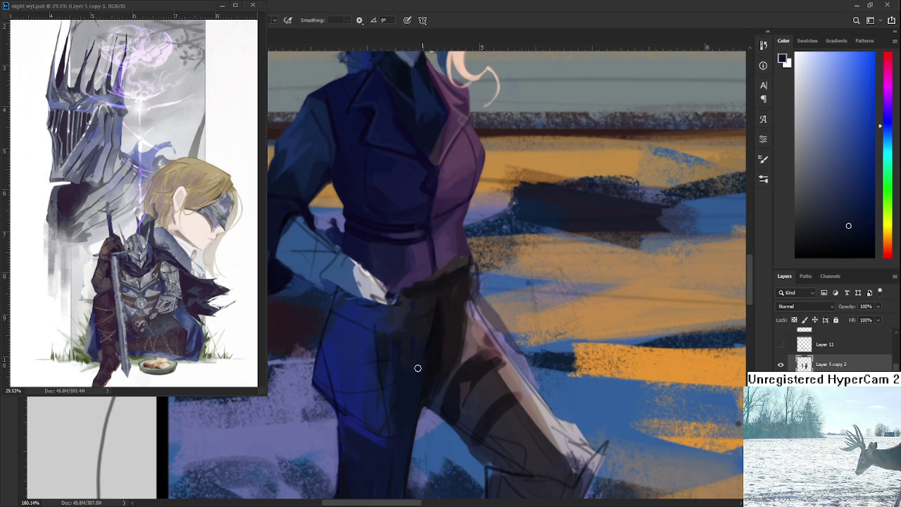
# Sample dark reddish-brown and dark blue tones around the hip and waist sash.
pyautogui.moveTo(422, 335); pyautogui.dragTo(425, 297)
pyautogui.keyDown('alt'); pyautogui.click(433, 320); pyautogui.keyUp('alt')
pyautogui.keyDown('alt'); pyautogui.click(433, 302); pyautogui.keyUp('alt')
pyautogui.keyDown('alt'); pyautogui.click(436, 328); pyautogui.keyUp('alt')
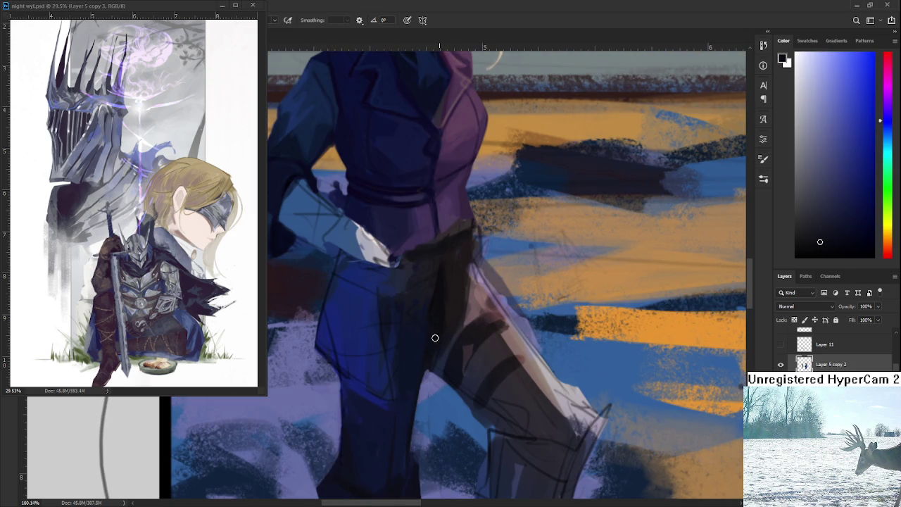
pyautogui.keyDown('alt'); pyautogui.click(445, 310); pyautogui.keyUp('alt')
pyautogui.keyDown('alt'); pyautogui.click(433, 325); pyautogui.keyUp('alt')
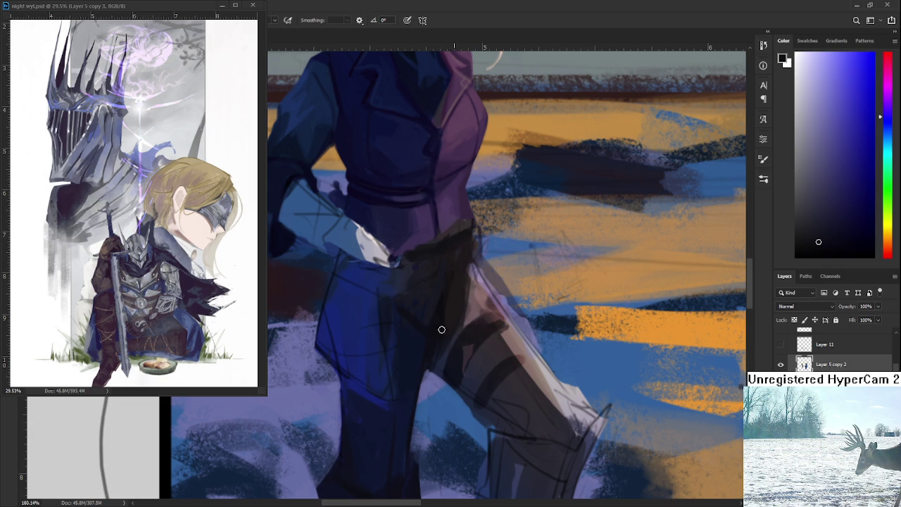
pyautogui.keyDown('alt'); pyautogui.click(443, 334); pyautogui.keyUp('alt')
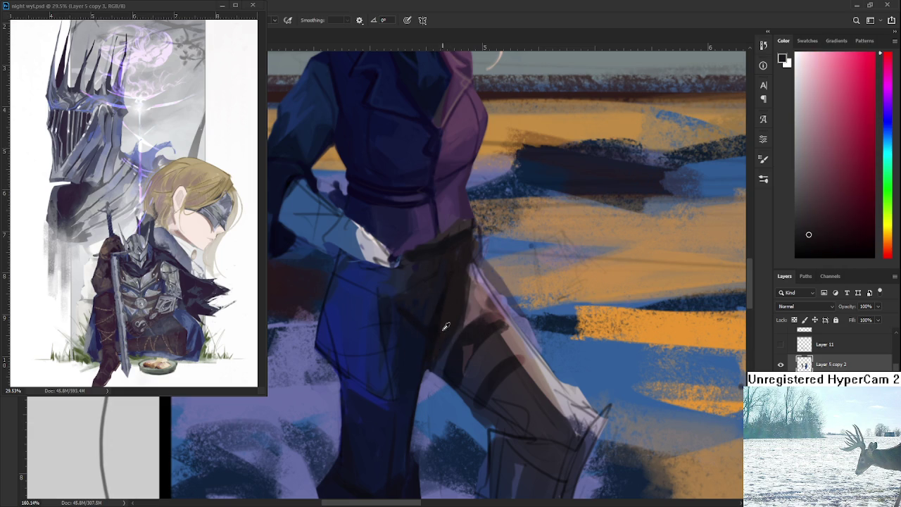
pyautogui.keyDown('alt'); pyautogui.click(437, 336); pyautogui.keyUp('alt')
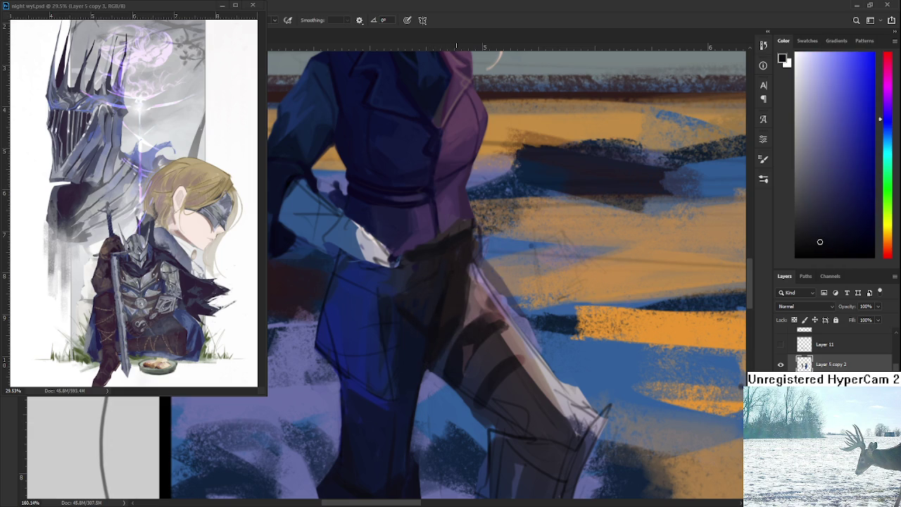
pyautogui.keyDown('alt'); pyautogui.click(444, 299); pyautogui.keyUp('alt')
# Switch to the Eraser to tidy the sash edges at the waist.
pyautogui.scroll(-5, 519, 316)
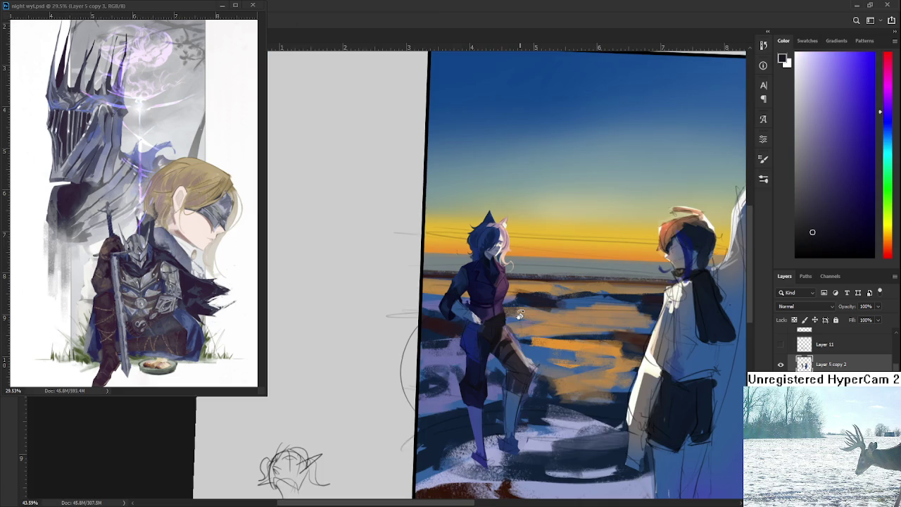
pyautogui.scroll(2, 518, 316)
pyautogui.scroll(2, 521, 313)
pyautogui.scroll(1, 525, 312)
pyautogui.scroll(2, 512, 356)
pyautogui.scroll(2, 512, 355)
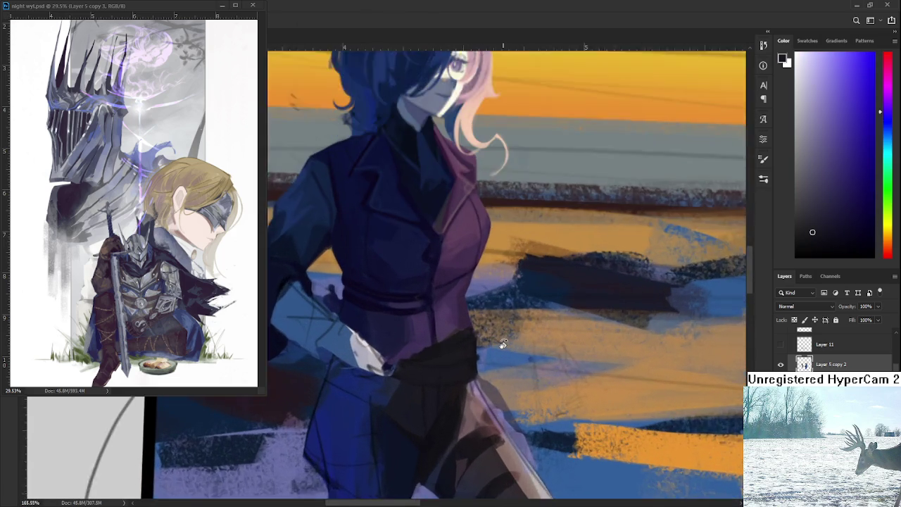
pyautogui.scroll(2, 500, 345)
pyautogui.scroll(1, 486, 352)
pyautogui.press('e')
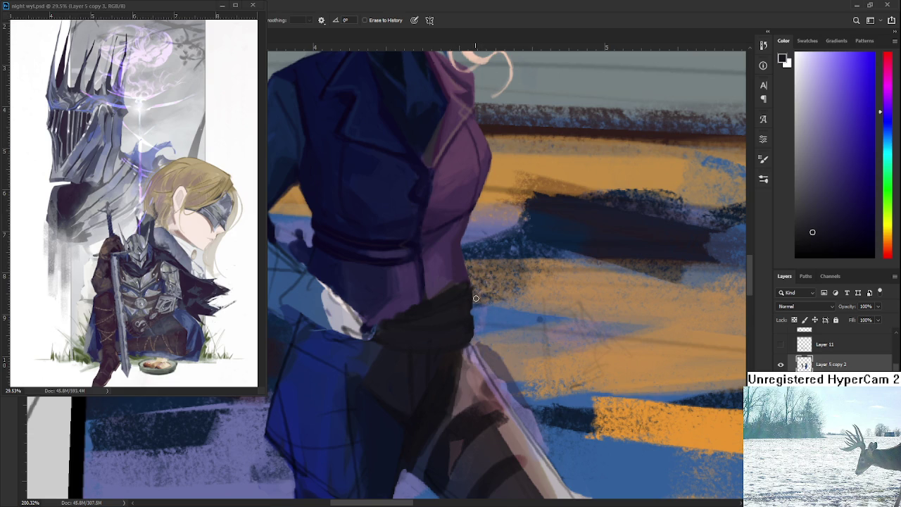
pyautogui.scroll(-2, 476, 288)
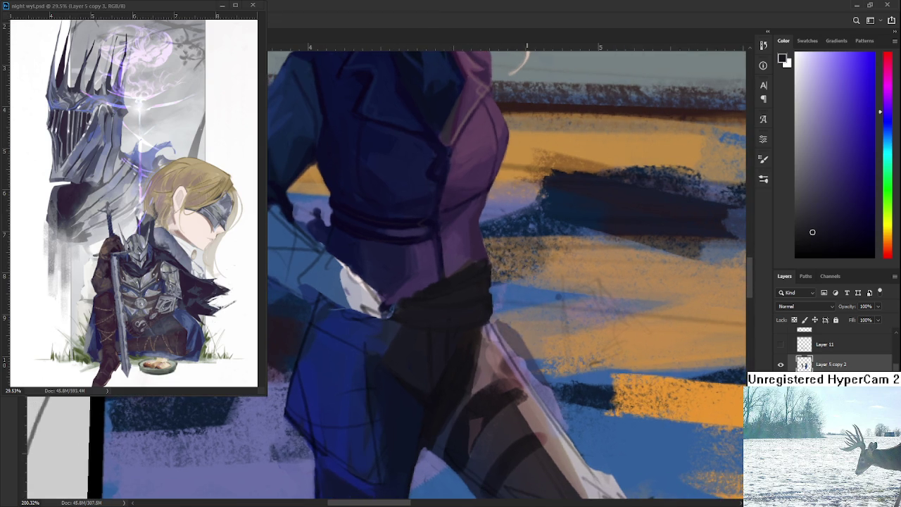
pyautogui.moveTo(525, 321)
pyautogui.mouseDown()
pyautogui.moveTo(497, 405)
pyautogui.moveTo(425, 349)
pyautogui.mouseUp()
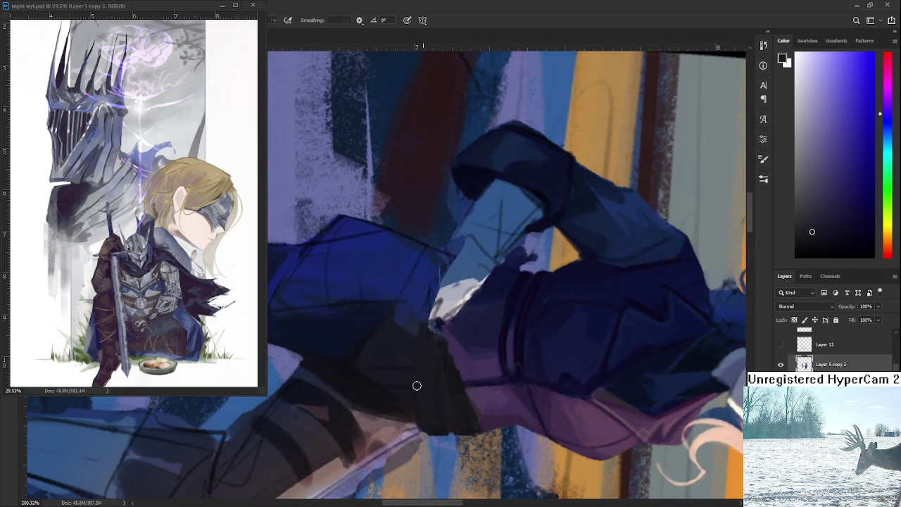
# Sample dark red and blue-violet tones from the waist and jacket.
pyautogui.keyDown('alt'); pyautogui.click(440, 373); pyautogui.keyUp('alt')
pyautogui.keyDown('alt'); pyautogui.click(440, 342); pyautogui.keyUp('alt')
pyautogui.keyDown('alt'); pyautogui.click(410, 415); pyautogui.keyUp('alt')
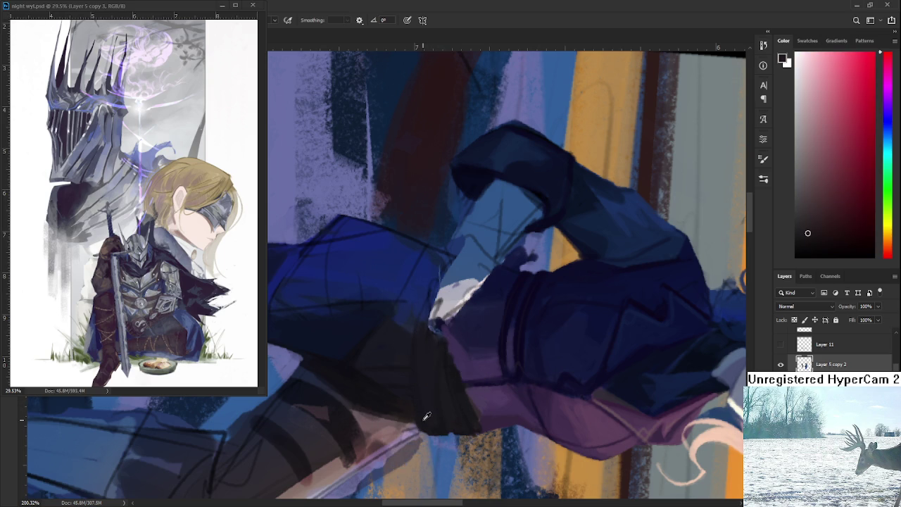
pyautogui.keyDown('alt'); pyautogui.click(416, 398); pyautogui.keyUp('alt')
# Tilt the canvas view with R for easier painting, then turn it back upright.
pyautogui.press('r')
pyautogui.moveTo(418, 346); pyautogui.dragTo(540, 308)
pyautogui.scroll(-5, 536, 285)
pyautogui.scroll(2, 536, 286)
pyautogui.scroll(2, 536, 286)
pyautogui.moveTo(537, 286); pyautogui.dragTo(526, 367)
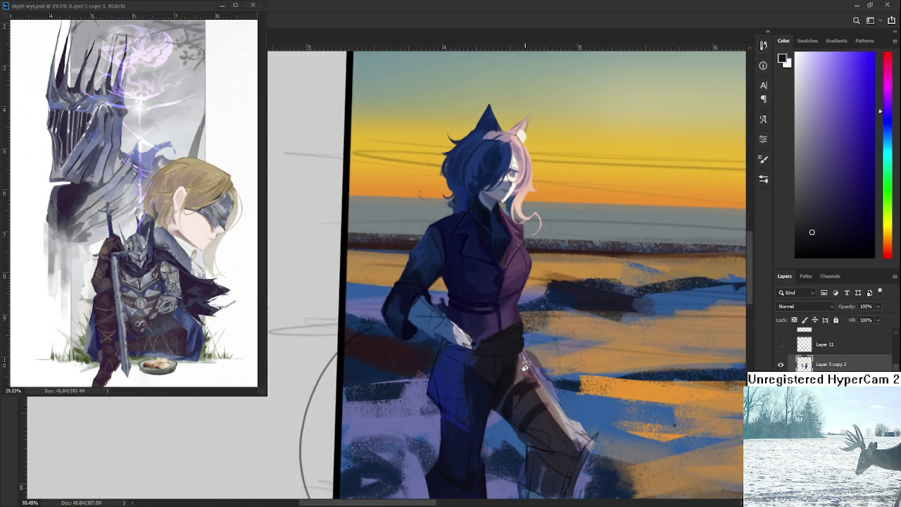
pyautogui.scroll(2, 525, 366)
pyautogui.scroll(1, 498, 392)
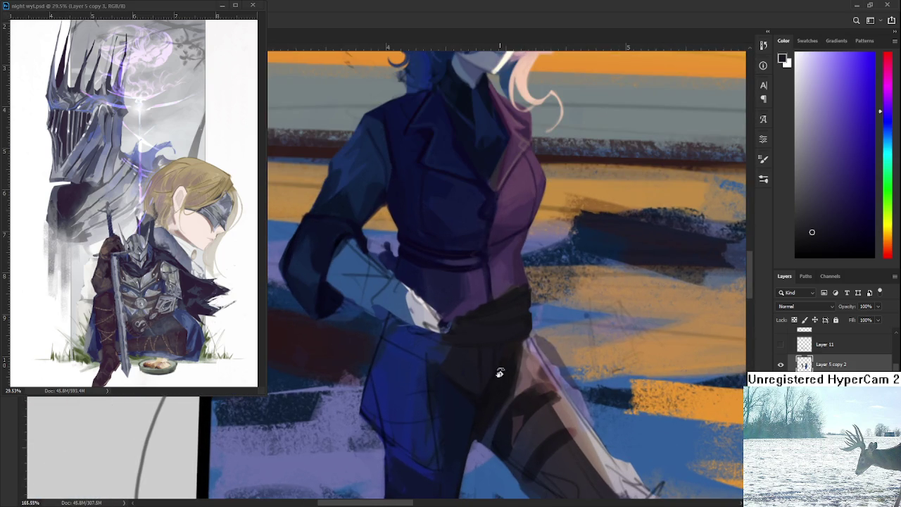
# Repaint the dark sash edges using sampled sash and hip-fold tones.
pyautogui.moveTo(484, 390); pyautogui.dragTo(464, 381)
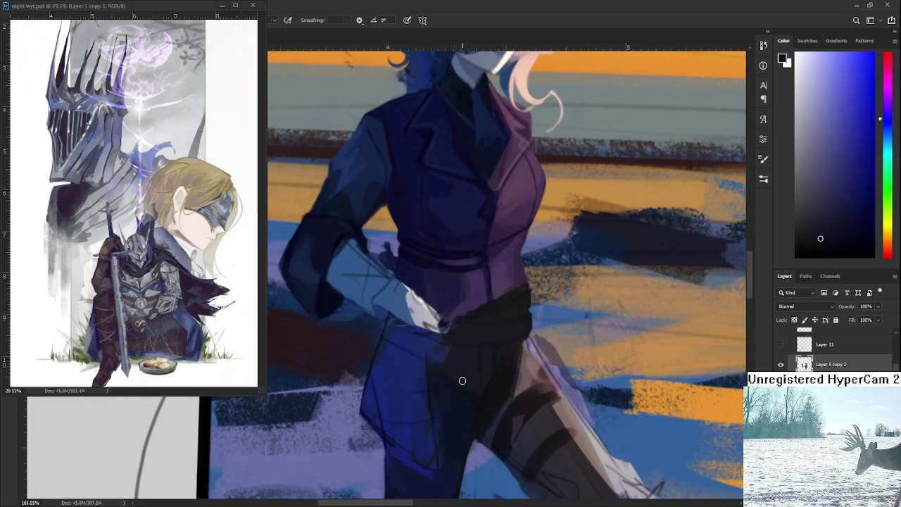
pyautogui.keyDown('alt'); pyautogui.click(492, 387); pyautogui.keyUp('alt')
pyautogui.keyDown('alt'); pyautogui.click(472, 377); pyautogui.keyUp('alt')
pyautogui.keyDown('alt'); pyautogui.click(500, 380); pyautogui.keyUp('alt')
pyautogui.keyDown('alt'); pyautogui.click(462, 379); pyautogui.keyUp('alt')
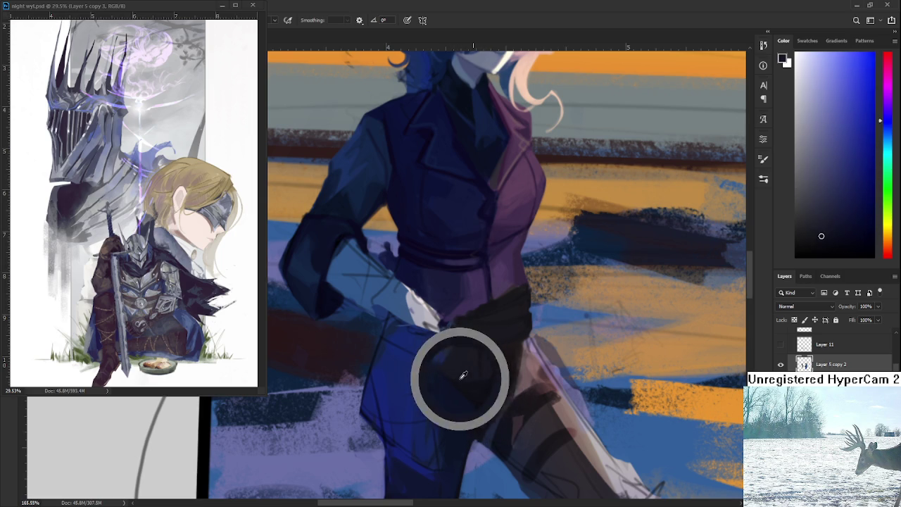
pyautogui.keyDown('alt'); pyautogui.click(478, 386); pyautogui.keyUp('alt')
pyautogui.keyDown('alt'); pyautogui.click(497, 373); pyautogui.keyUp('alt')
pyautogui.keyDown('alt'); pyautogui.click(485, 392); pyautogui.keyUp('alt')
pyautogui.keyDown('alt'); pyautogui.click(469, 370); pyautogui.keyUp('alt')
pyautogui.keyDown('alt'); pyautogui.click(471, 393); pyautogui.keyUp('alt')
pyautogui.keyDown('alt'); pyautogui.click(489, 359); pyautogui.keyUp('alt')
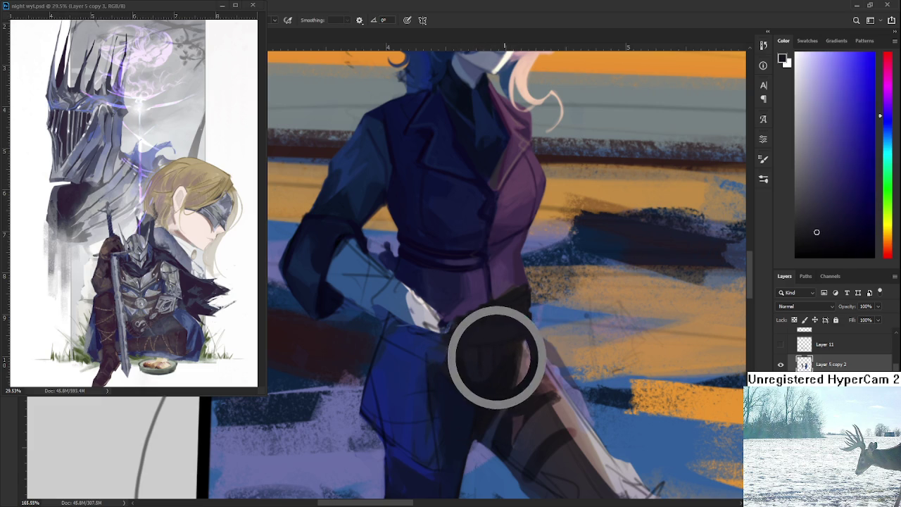
# Deepen the dark shading below the sash and over the hip folds.
pyautogui.keyDown('alt'); pyautogui.click(502, 362); pyautogui.keyUp('alt')
pyautogui.keyDown('alt'); pyautogui.click(489, 385); pyautogui.keyUp('alt')
pyautogui.keyDown('alt'); pyautogui.click(492, 357); pyautogui.keyUp('alt')
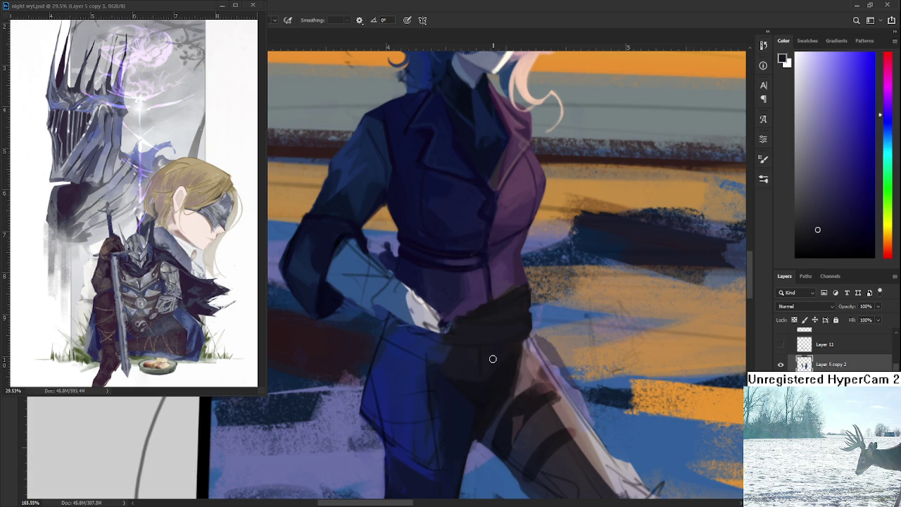
pyautogui.keyDown('alt'); pyautogui.click(496, 341); pyautogui.keyUp('alt')
pyautogui.keyDown('alt'); pyautogui.click(491, 365); pyautogui.keyUp('alt')
pyautogui.keyDown('alt'); pyautogui.click(485, 341); pyautogui.keyUp('alt')
pyautogui.keyDown('alt'); pyautogui.click(499, 380); pyautogui.keyUp('alt')
pyautogui.keyDown('alt'); pyautogui.click(486, 356); pyautogui.keyUp('alt')
pyautogui.keyDown('alt'); pyautogui.click(501, 360); pyautogui.keyUp('alt')
pyautogui.keyDown('alt'); pyautogui.click(501, 327); pyautogui.keyUp('alt')
# Zoom and pan to bring the figure's head and waist into view.
pyautogui.scroll(-3, 510, 342)
pyautogui.scroll(3, 506, 322)
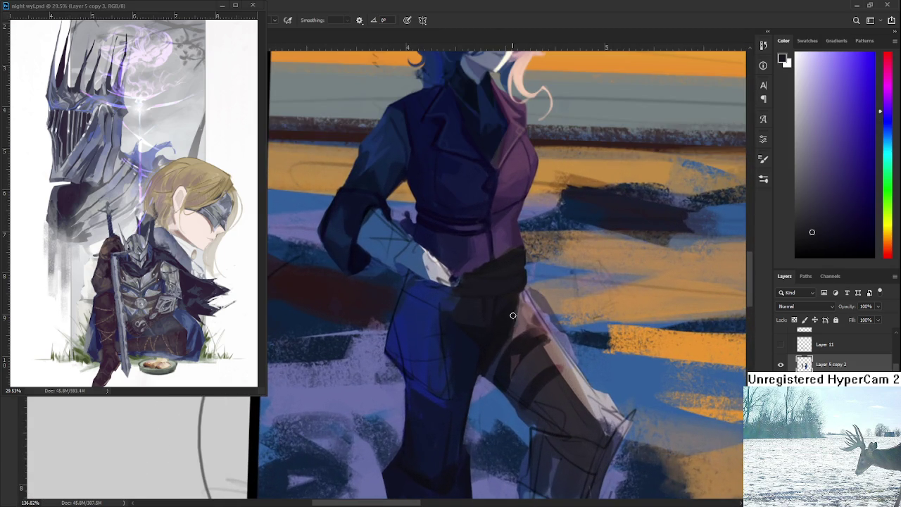
pyautogui.scroll(2, 506, 322)
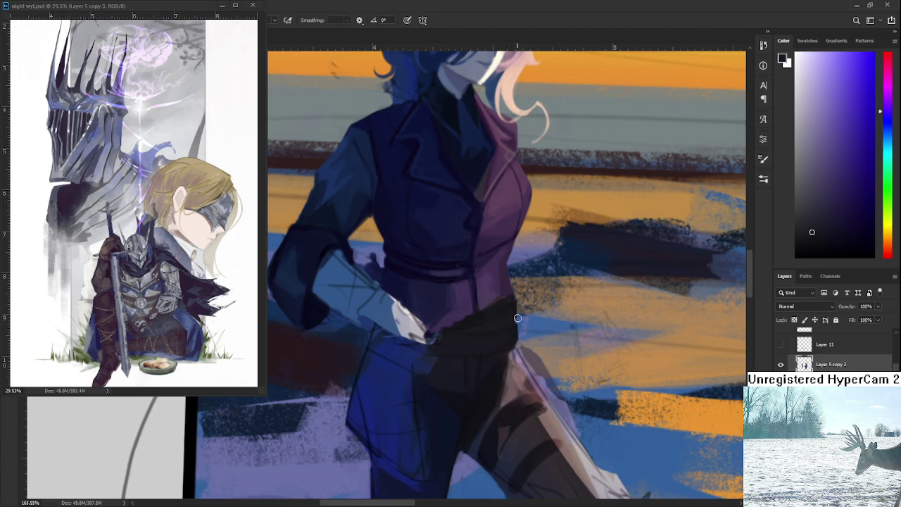
pyautogui.scroll(-2, 508, 320)
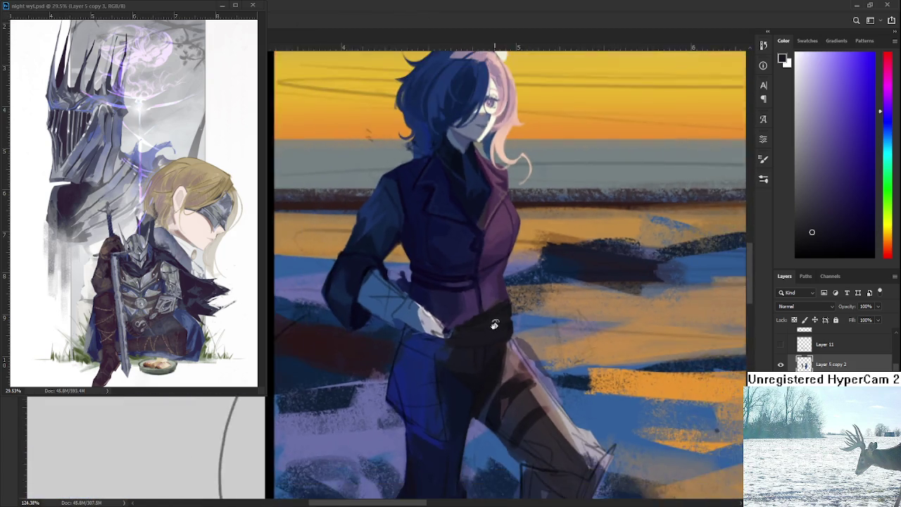
pyautogui.moveTo(495, 325); pyautogui.dragTo(445, 343)
# Paint jacket purples over the belt area, undoing a stray light stroke.
pyautogui.keyDown('alt'); pyautogui.click(444, 343); pyautogui.keyUp('alt')
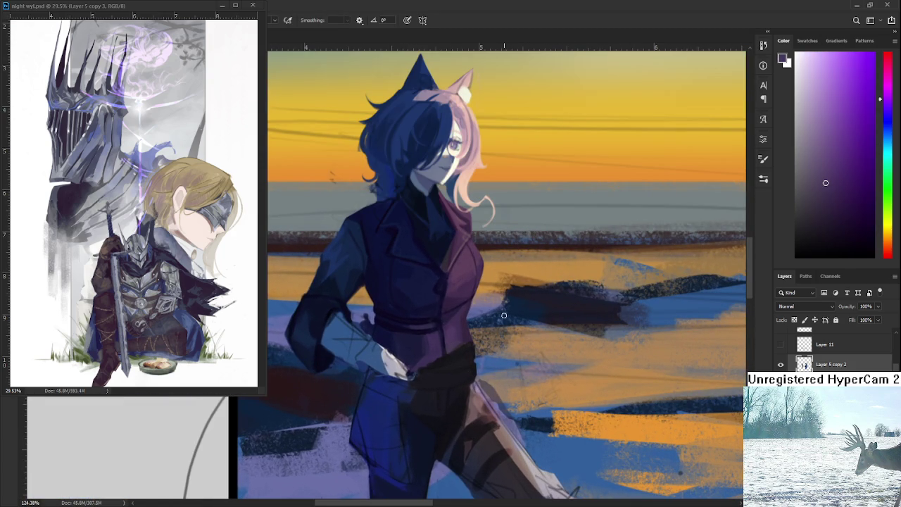
pyautogui.moveTo(476, 379); pyautogui.dragTo(453, 353)
pyautogui.hotkey('ctrl', 'z')
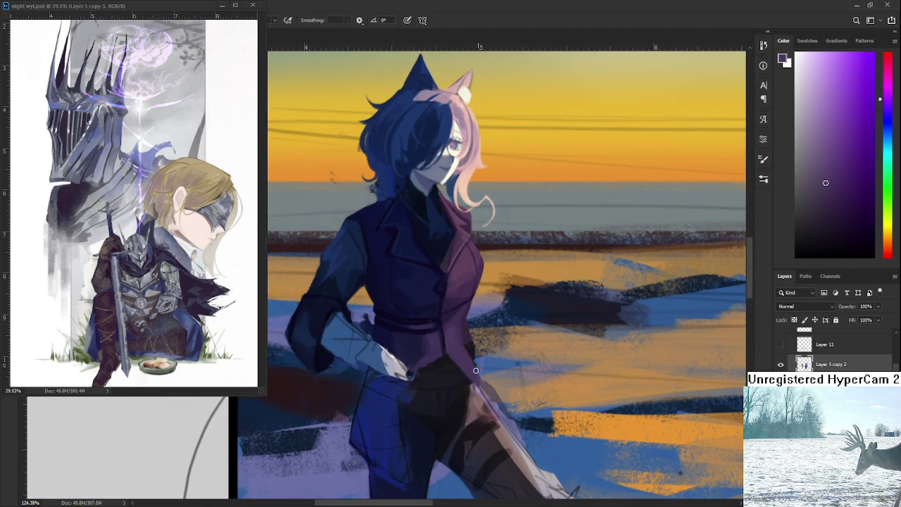
pyautogui.moveTo(455, 374)
pyautogui.mouseDown()
pyautogui.moveTo(474, 354)
pyautogui.moveTo(465, 351)
pyautogui.mouseUp()
pyautogui.keyDown('alt'); pyautogui.click(466, 342); pyautogui.keyUp('alt')
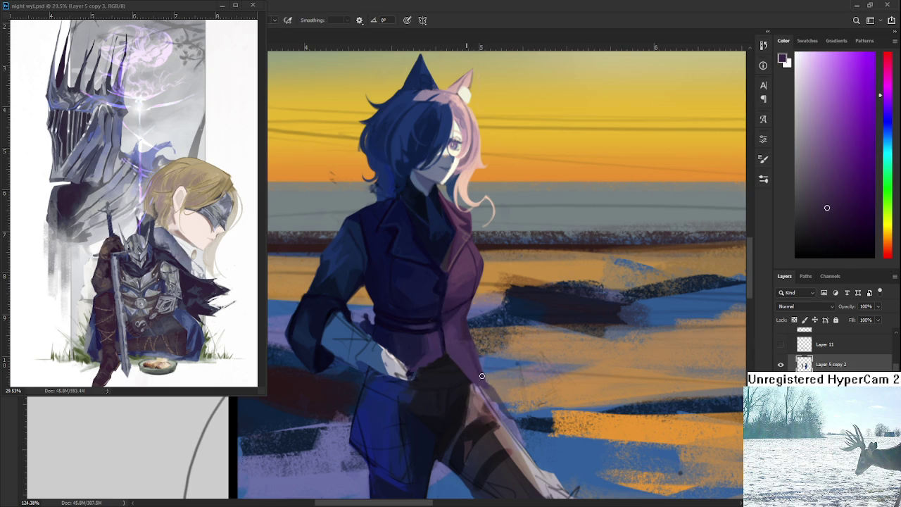
pyautogui.keyDown('alt'); pyautogui.click(460, 343); pyautogui.keyUp('alt')
pyautogui.keyDown('alt'); pyautogui.click(470, 332); pyautogui.keyUp('alt')
pyautogui.keyDown('alt'); pyautogui.click(472, 356); pyautogui.keyUp('alt')
pyautogui.keyDown('alt'); pyautogui.click(469, 341); pyautogui.keyUp('alt')
pyautogui.keyDown('alt'); pyautogui.click(469, 352); pyautogui.keyUp('alt')
pyautogui.keyDown('alt'); pyautogui.click(458, 335); pyautogui.keyUp('alt')
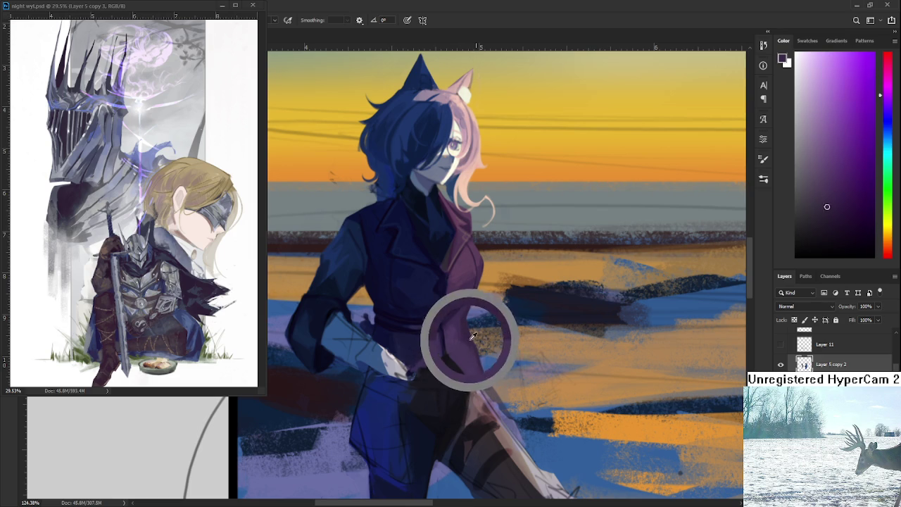
pyautogui.keyDown('alt'); pyautogui.click(453, 358); pyautogui.keyUp('alt')
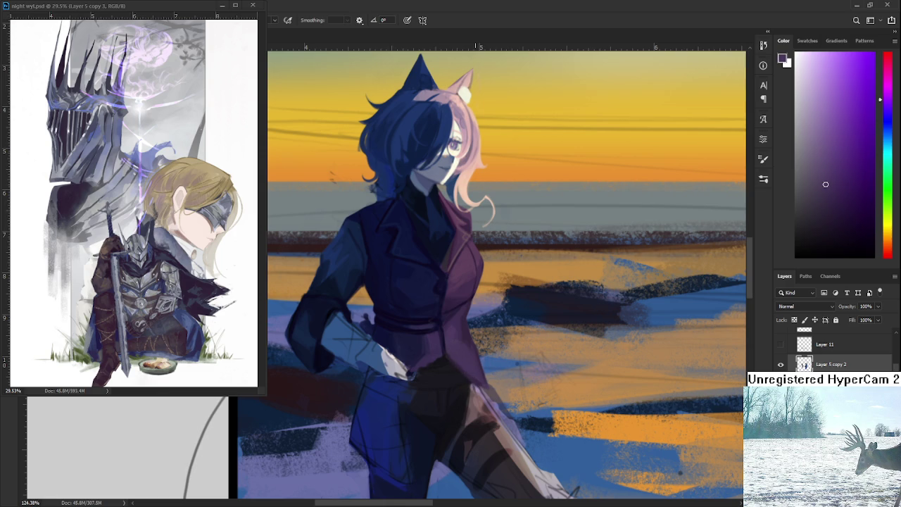
# Zoom in closer on the jacket and erase stray paint around the waist.
pyautogui.scroll(-3, 438, 410)
pyautogui.scroll(5, 437, 410)
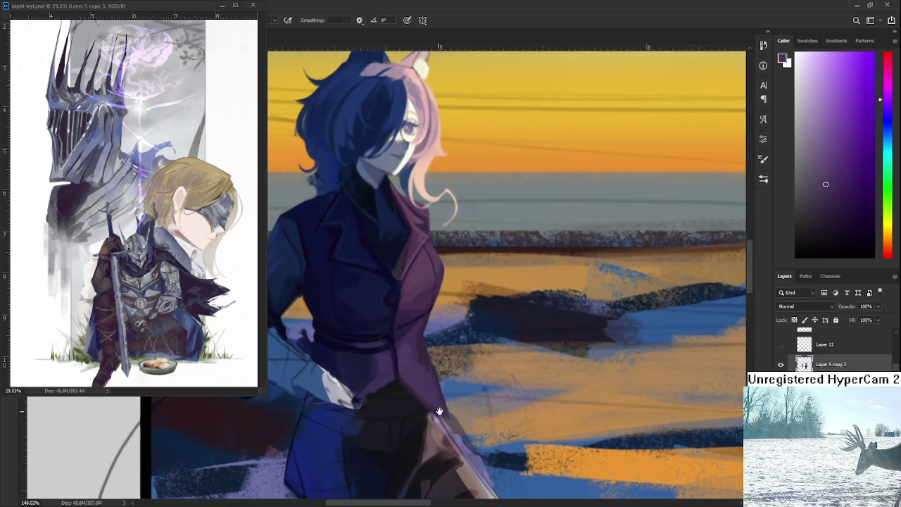
pyautogui.moveTo(438, 410); pyautogui.dragTo(457, 406)
pyautogui.scroll(2, 458, 394)
pyautogui.scroll(-2, 461, 376)
pyautogui.scroll(-1, 461, 377)
pyautogui.scroll(-1, 461, 377)
pyautogui.scroll(2, 462, 374)
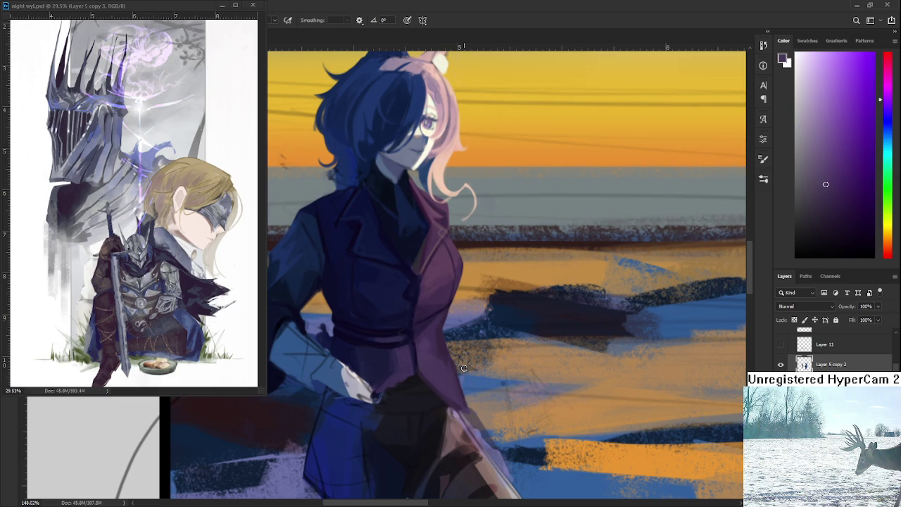
pyautogui.scroll(2, 461, 369)
pyautogui.scroll(-1, 455, 376)
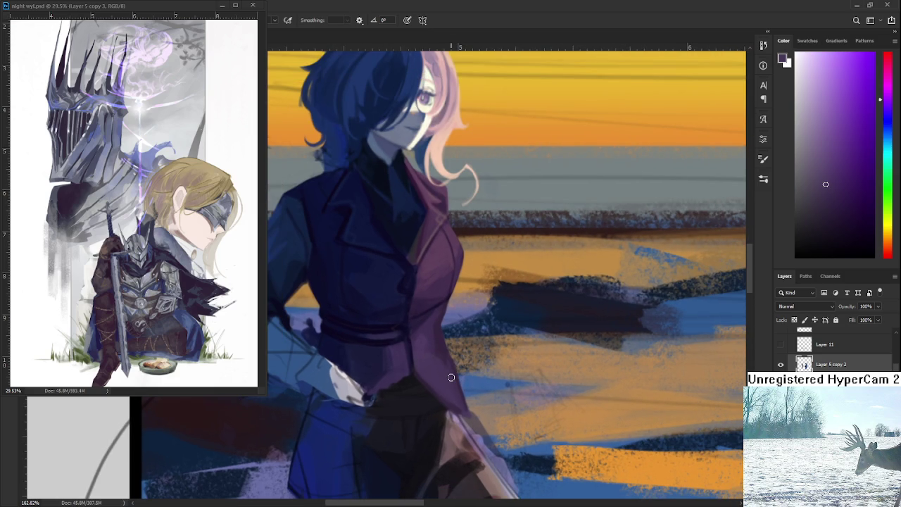
pyautogui.press('e')
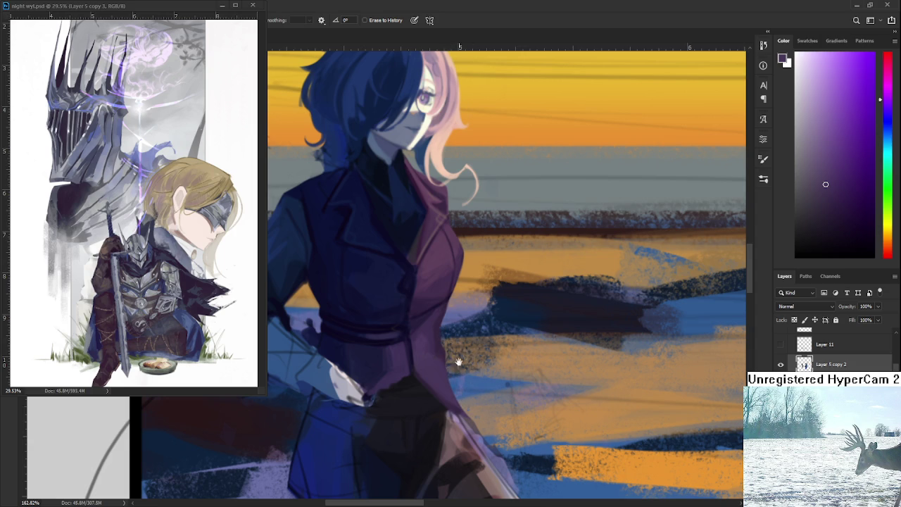
pyautogui.scroll(-2, 464, 345)
pyautogui.scroll(-3, 467, 345)
pyautogui.scroll(-2, 467, 344)
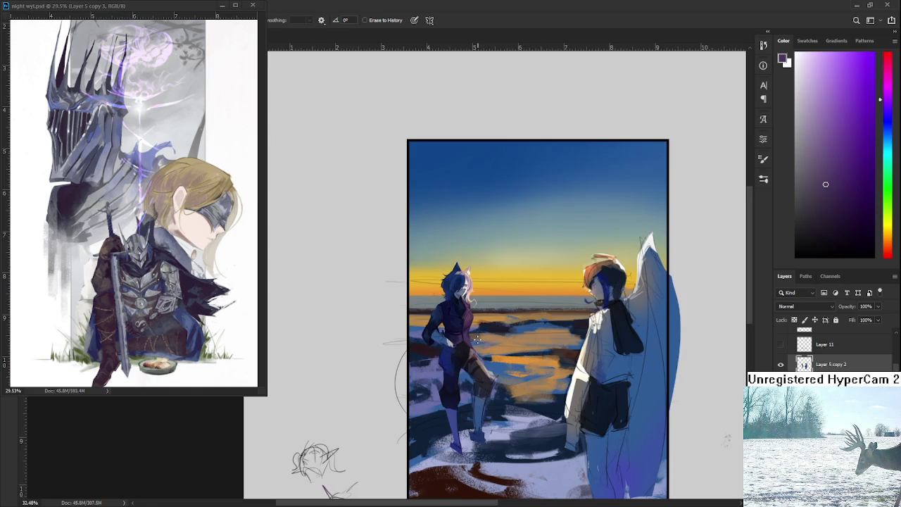
pyautogui.scroll(3, 467, 337)
pyautogui.scroll(2, 467, 328)
pyautogui.scroll(2, 466, 327)
pyautogui.scroll(1, 461, 330)
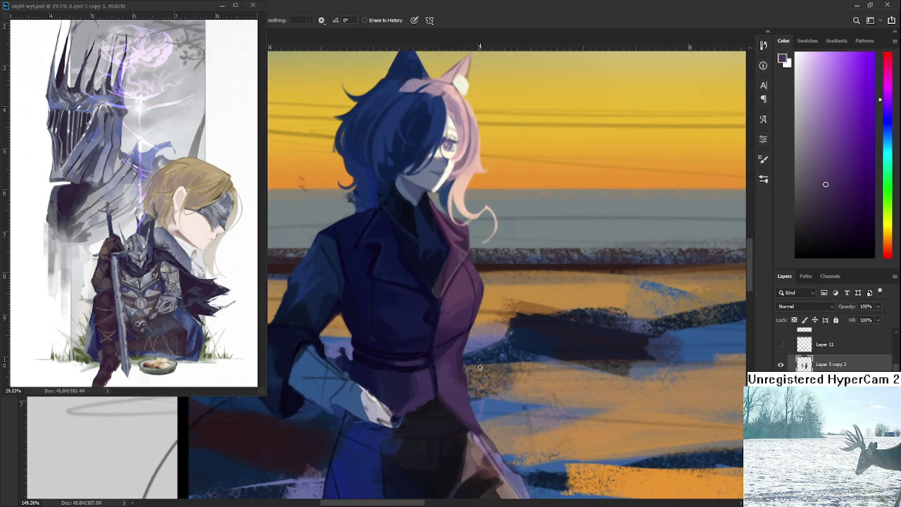
pyautogui.scroll(1, 456, 332)
# Repaint the coat with pinker, deeper and magenta violets, with a quick eraser touch-up.
pyautogui.press('b')
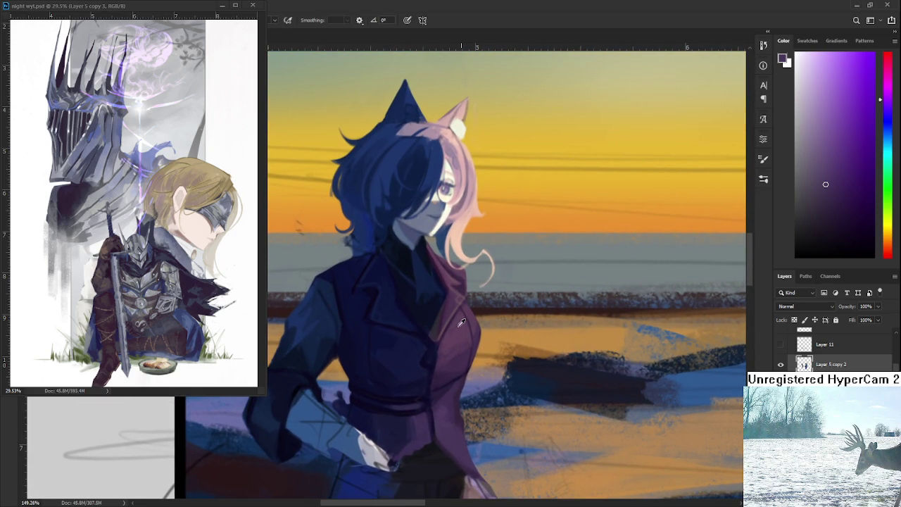
pyautogui.keyDown('alt'); pyautogui.click(459, 325); pyautogui.keyUp('alt')
pyautogui.moveTo(454, 358); pyautogui.dragTo(468, 278)
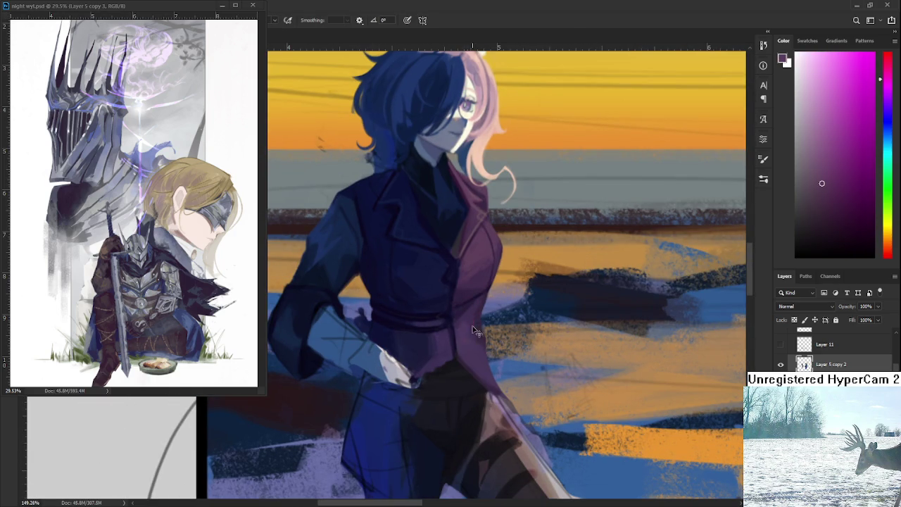
pyautogui.keyDown('alt'); pyautogui.click(473, 342); pyautogui.keyUp('alt')
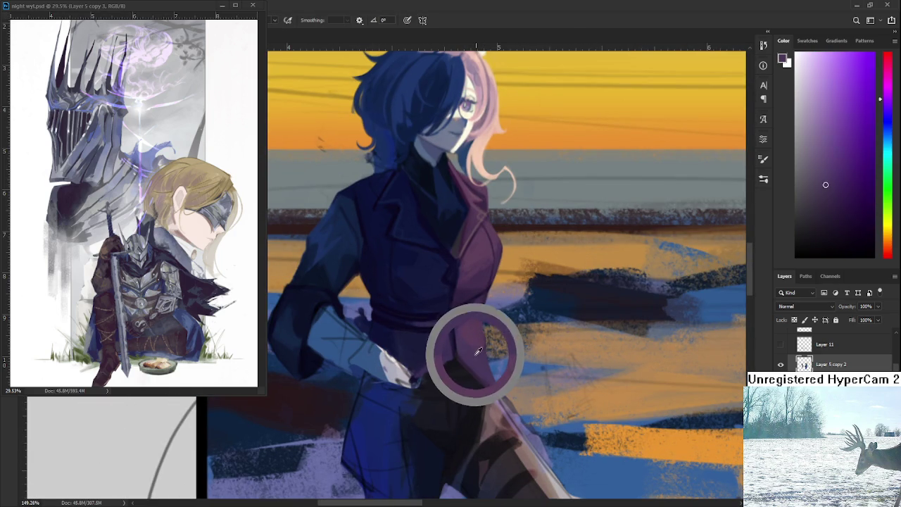
pyautogui.keyDown('alt'); pyautogui.click(482, 345); pyautogui.keyUp('alt')
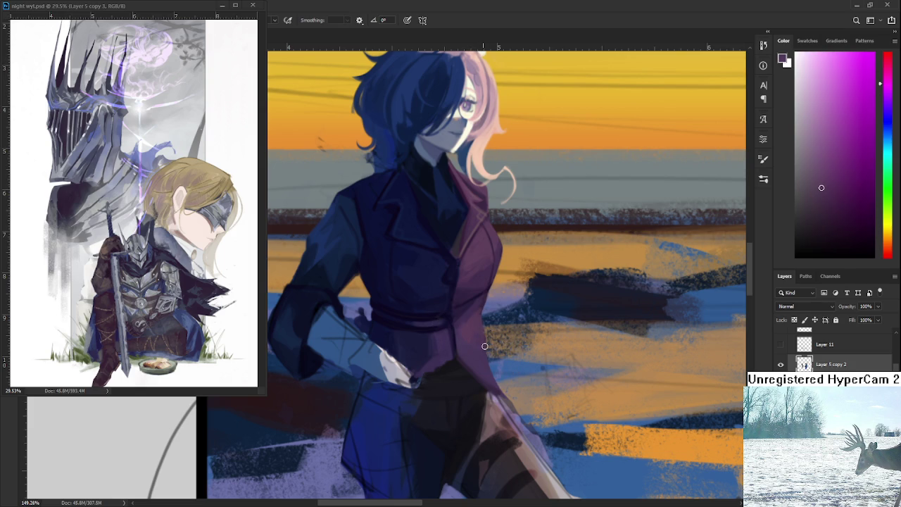
pyautogui.scroll(2, 480, 348)
pyautogui.keyDown('alt'); pyautogui.click(476, 345); pyautogui.keyUp('alt')
pyautogui.press('e')
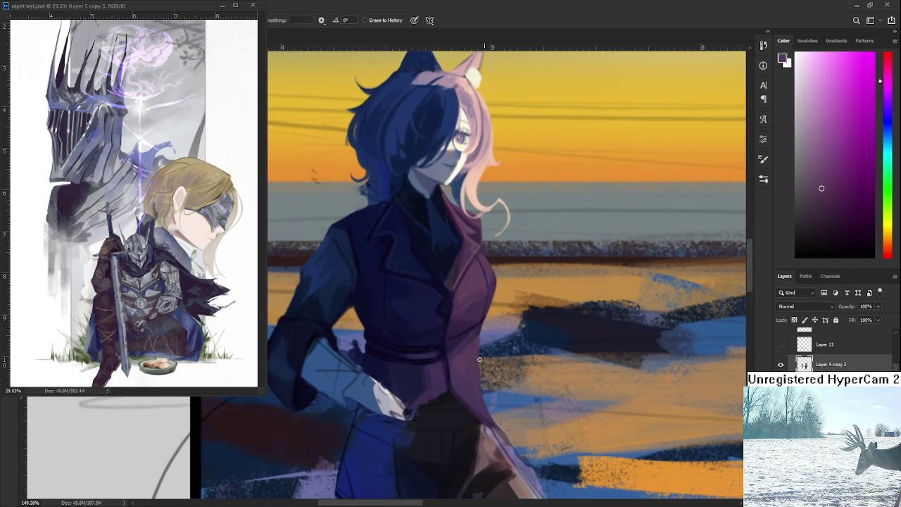
pyautogui.press('b')
pyautogui.keyDown('alt'); pyautogui.click(470, 359); pyautogui.keyUp('alt')
pyautogui.keyDown('alt'); pyautogui.click(474, 380); pyautogui.keyUp('alt')
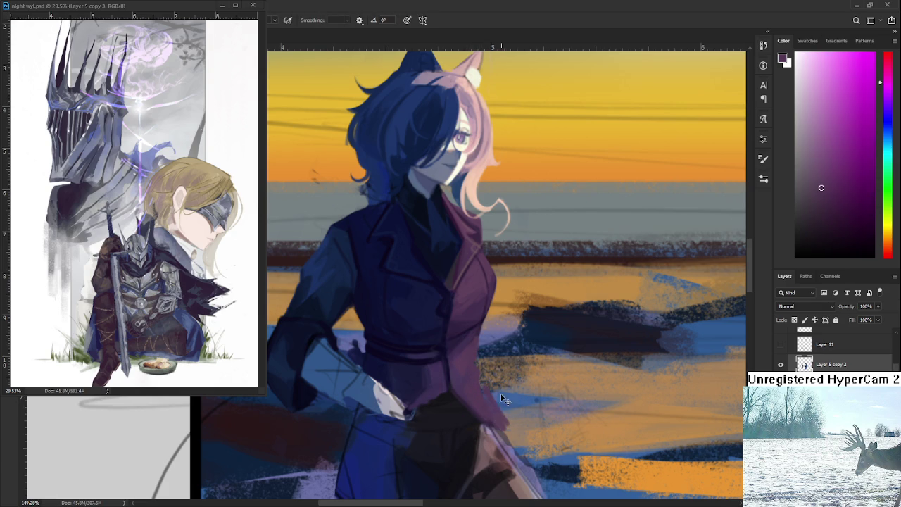
# Tilt the view to paint the waist folds in dark navy and purple, then straighten it.
pyautogui.scroll(-5, 428, 306)
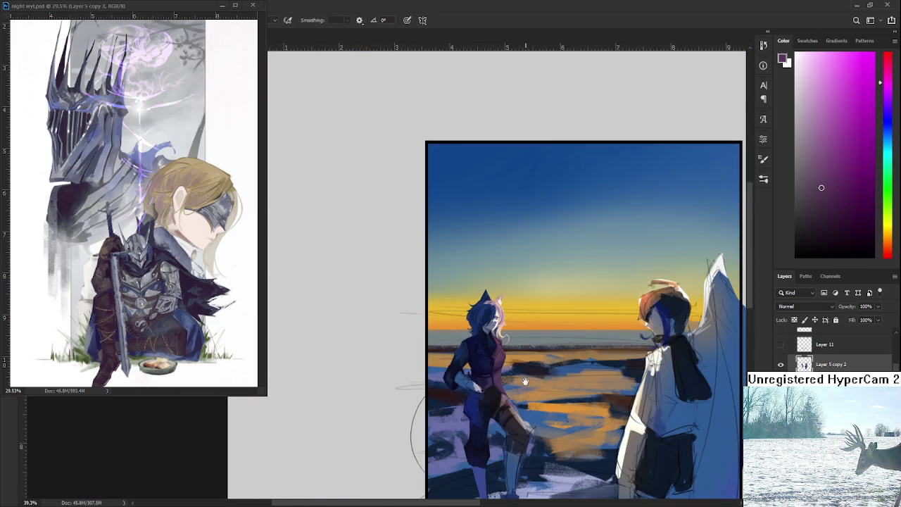
pyautogui.scroll(3, 427, 306)
pyautogui.scroll(2, 445, 364)
pyautogui.scroll(1, 445, 364)
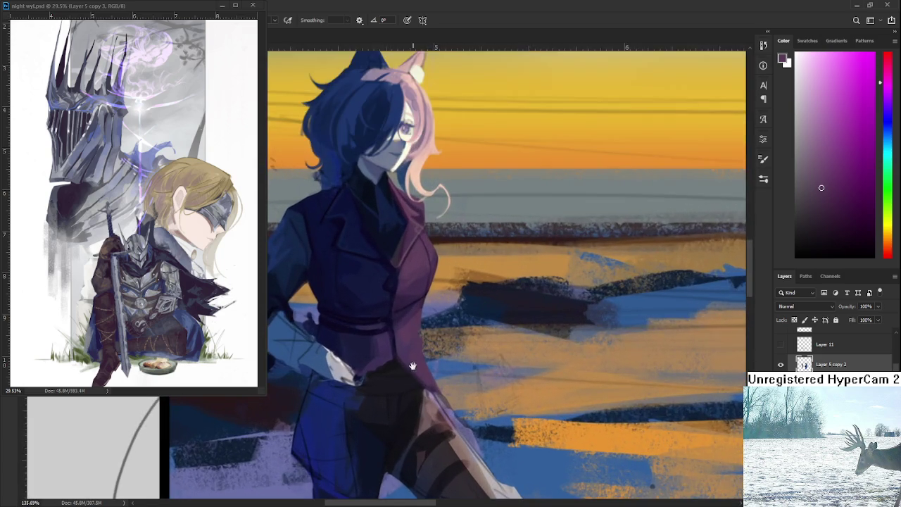
pyautogui.scroll(2, 445, 365)
pyautogui.scroll(1, 445, 364)
pyautogui.press('r')
pyautogui.moveTo(445, 364); pyautogui.dragTo(407, 379)
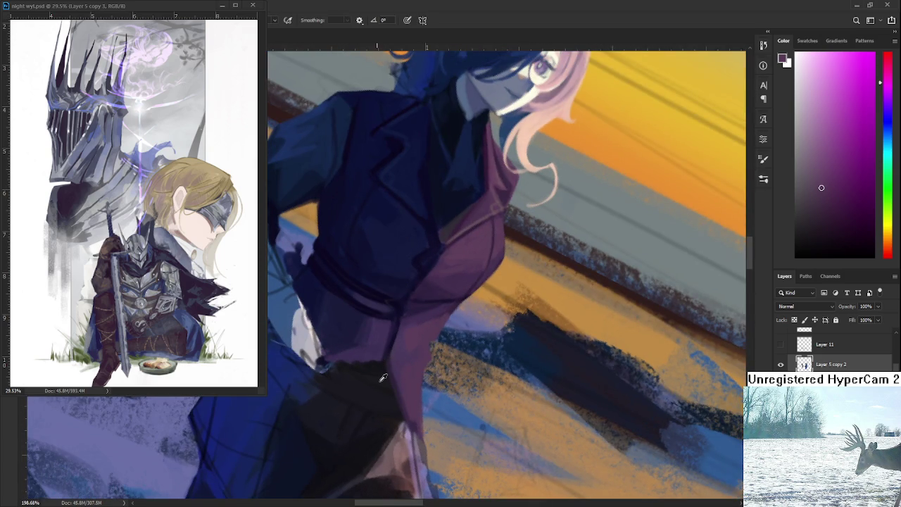
pyautogui.keyDown('alt'); pyautogui.click(384, 380); pyautogui.keyUp('alt')
pyautogui.keyDown('alt'); pyautogui.click(396, 346); pyautogui.keyUp('alt')
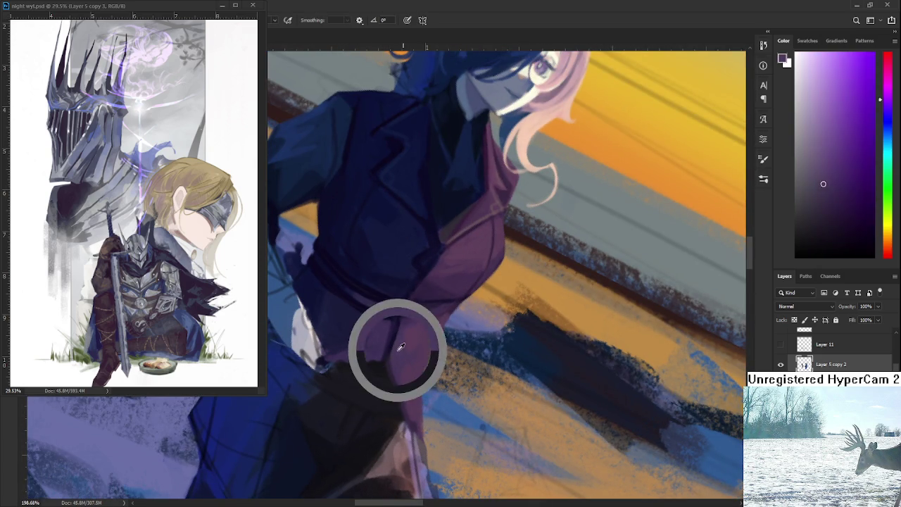
pyautogui.moveTo(398, 363)
pyautogui.mouseDown()
pyautogui.moveTo(453, 357)
pyautogui.moveTo(444, 365)
pyautogui.mouseUp()
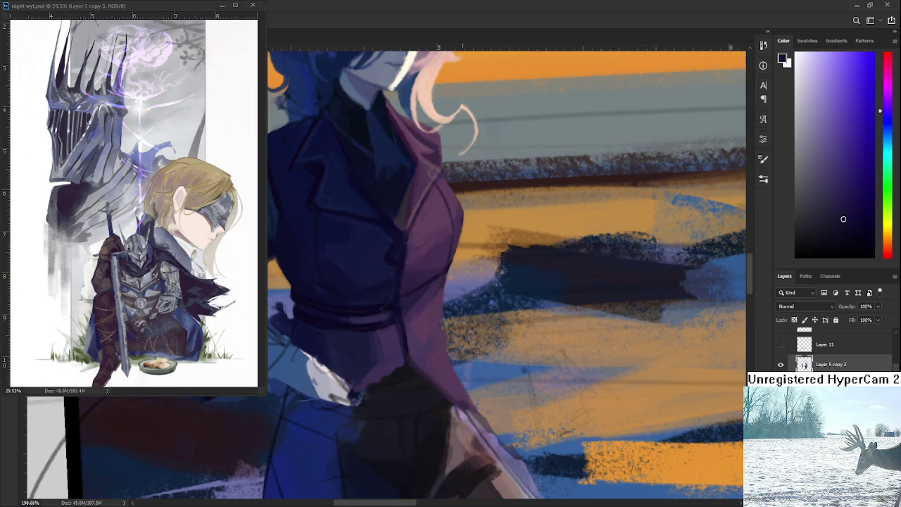
pyautogui.scroll(-3, 456, 317)
pyautogui.scroll(-3, 456, 318)
pyautogui.scroll(-3, 456, 317)
pyautogui.scroll(-2, 456, 317)
pyautogui.moveTo(456, 318)
pyautogui.mouseDown()
pyautogui.moveTo(401, 349)
pyautogui.moveTo(437, 316)
pyautogui.moveTo(449, 372)
pyautogui.moveTo(461, 379)
pyautogui.mouseUp()
pyautogui.scroll(3, 437, 315)
pyautogui.scroll(-3, 463, 373)
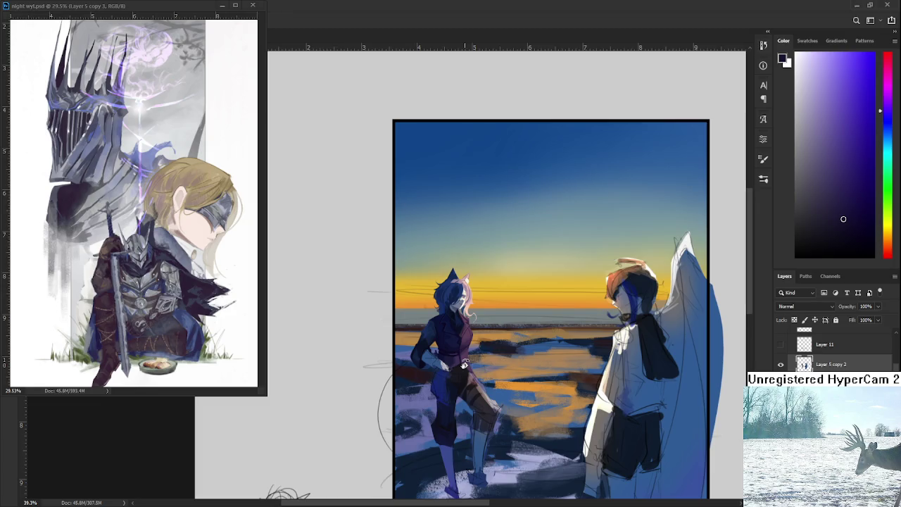
pyautogui.scroll(2, 464, 365)
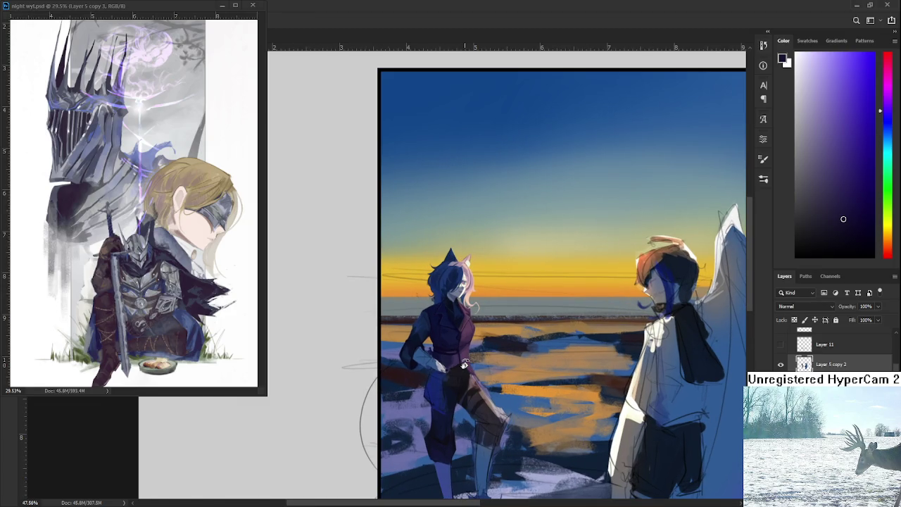
# Zoom in on the hip and paint the vest flap with purples sampled from the coat.
pyautogui.scroll(2, 464, 365)
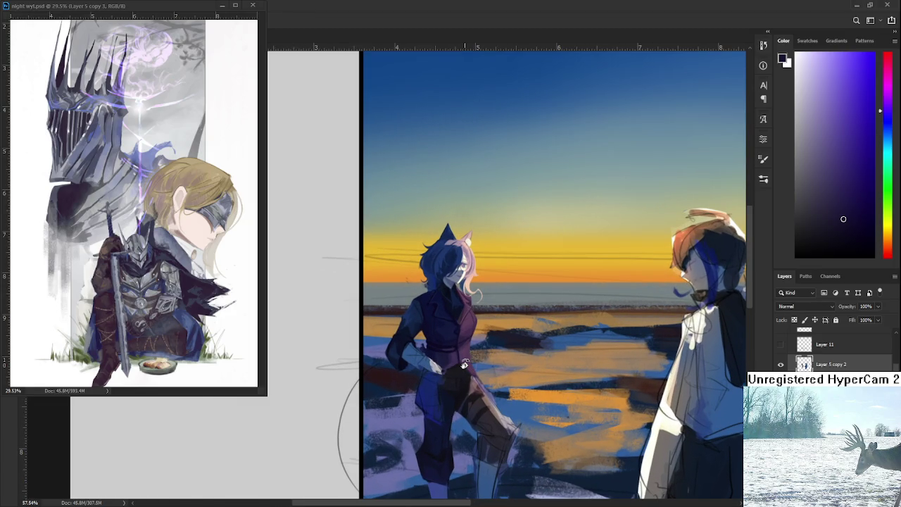
pyautogui.scroll(2, 464, 364)
pyautogui.scroll(1, 471, 352)
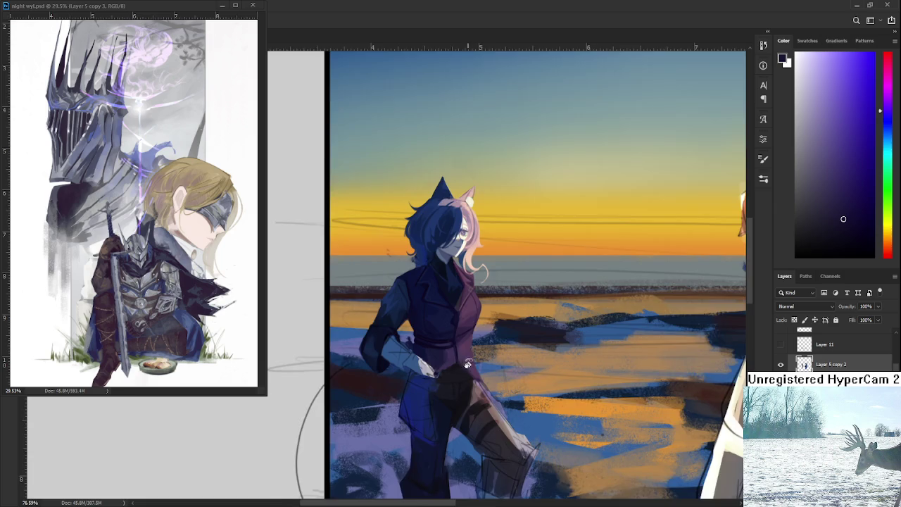
pyautogui.scroll(1, 478, 341)
pyautogui.press('b')
pyautogui.moveTo(438, 378); pyautogui.dragTo(430, 368)
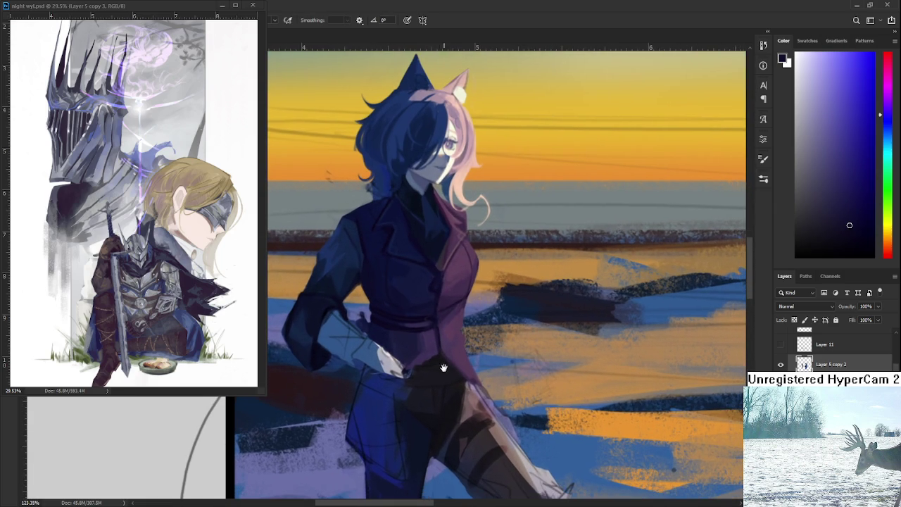
pyautogui.keyDown('alt'); pyautogui.click(451, 363); pyautogui.keyUp('alt')
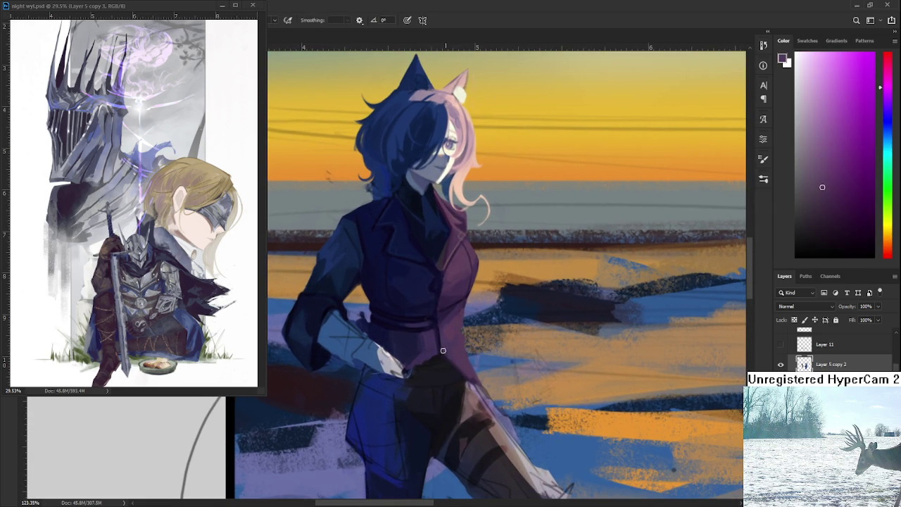
pyautogui.keyDown('alt'); pyautogui.click(456, 371); pyautogui.keyUp('alt')
pyautogui.keyDown('alt'); pyautogui.click(459, 372); pyautogui.keyUp('alt')
pyautogui.keyDown('alt'); pyautogui.click(440, 350); pyautogui.keyUp('alt')
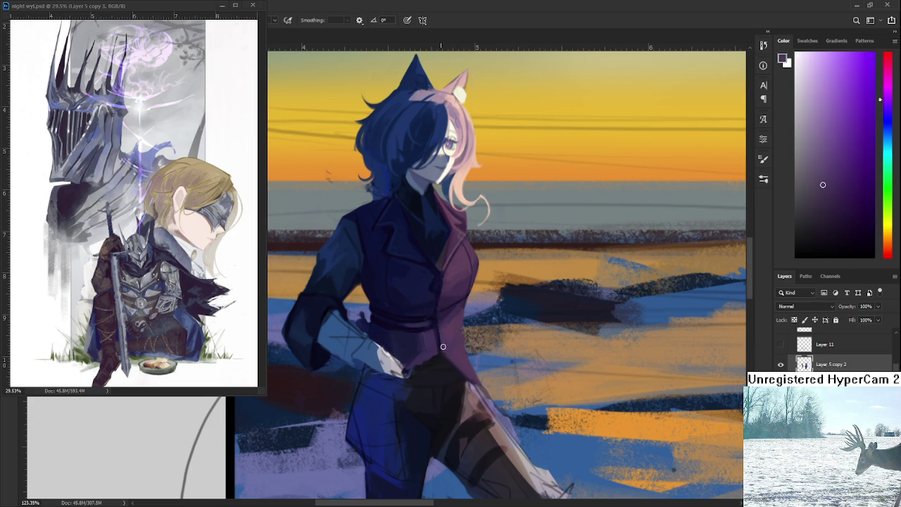
pyautogui.keyDown('alt'); pyautogui.click(451, 329); pyautogui.keyUp('alt')
pyautogui.keyDown('alt'); pyautogui.click(465, 302); pyautogui.keyUp('alt')
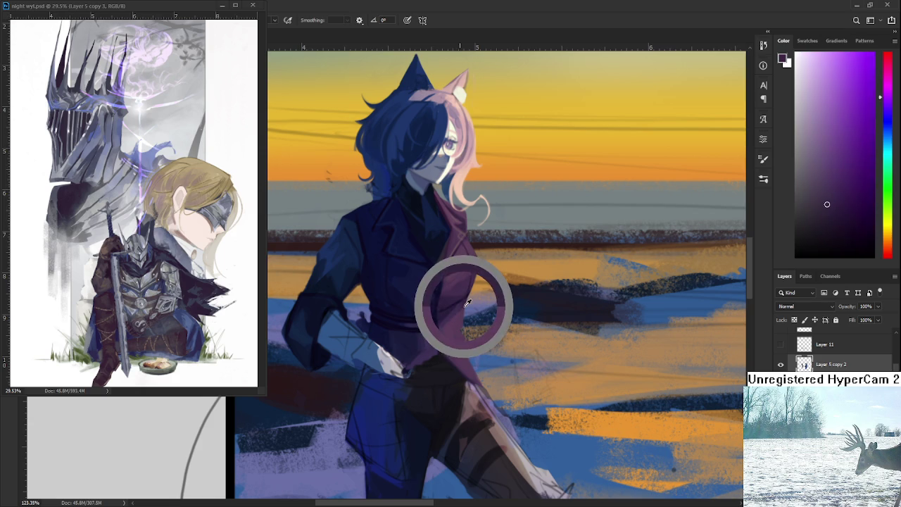
pyautogui.keyDown('alt'); pyautogui.click(454, 308); pyautogui.keyUp('alt')
pyautogui.keyDown('alt'); pyautogui.click(454, 308); pyautogui.keyUp('alt')
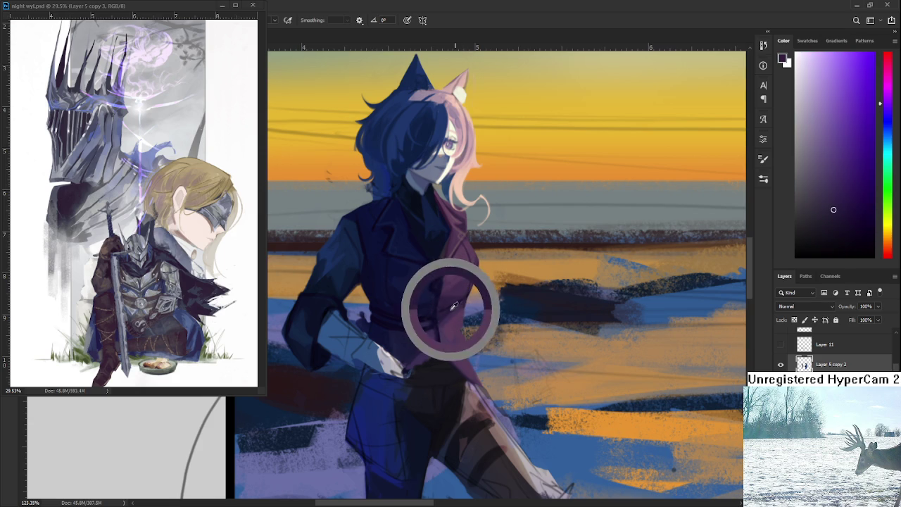
pyautogui.keyDown('alt'); pyautogui.click(458, 308); pyautogui.keyUp('alt')
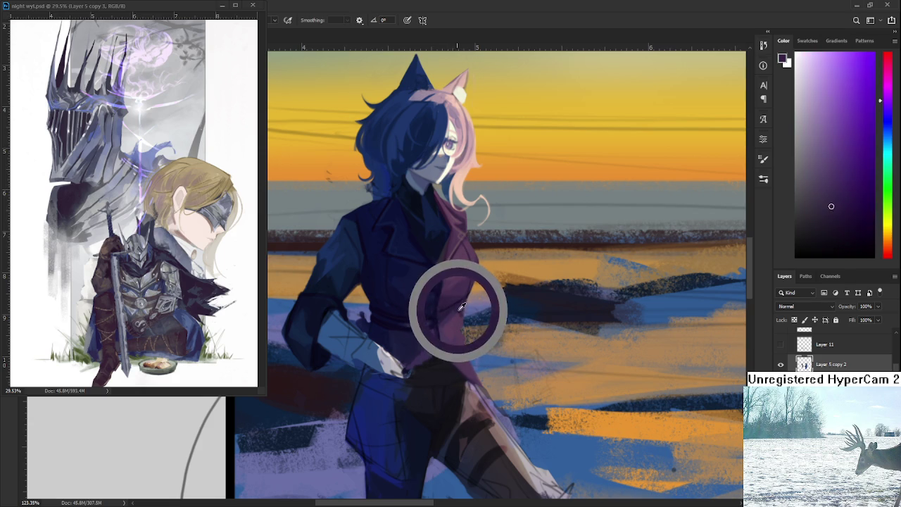
pyautogui.keyDown('alt'); pyautogui.click(462, 311); pyautogui.keyUp('alt')
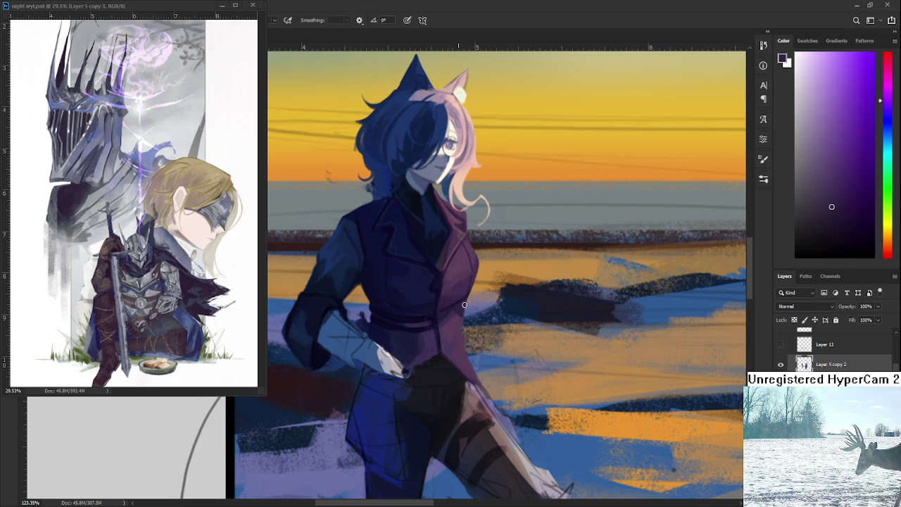
pyautogui.press('e')
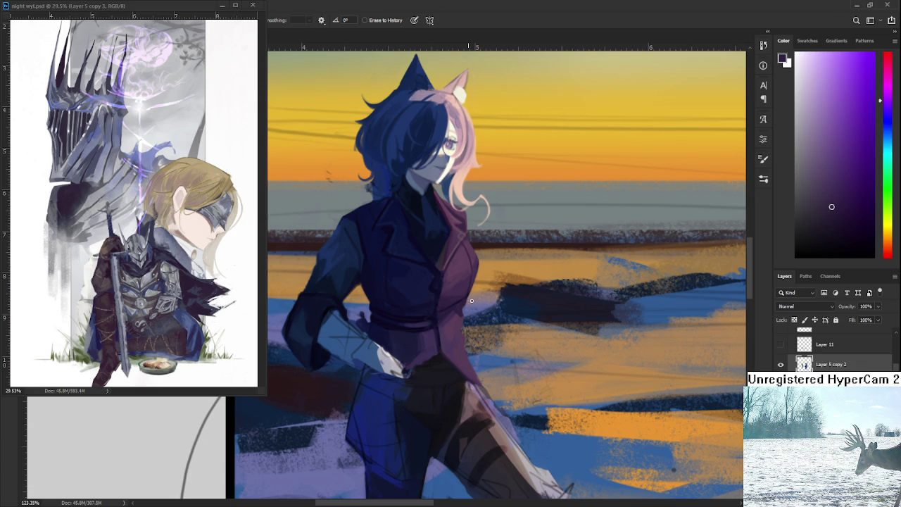
pyautogui.press('b')
pyautogui.keyDown('alt'); pyautogui.click(462, 326); pyautogui.keyUp('alt')
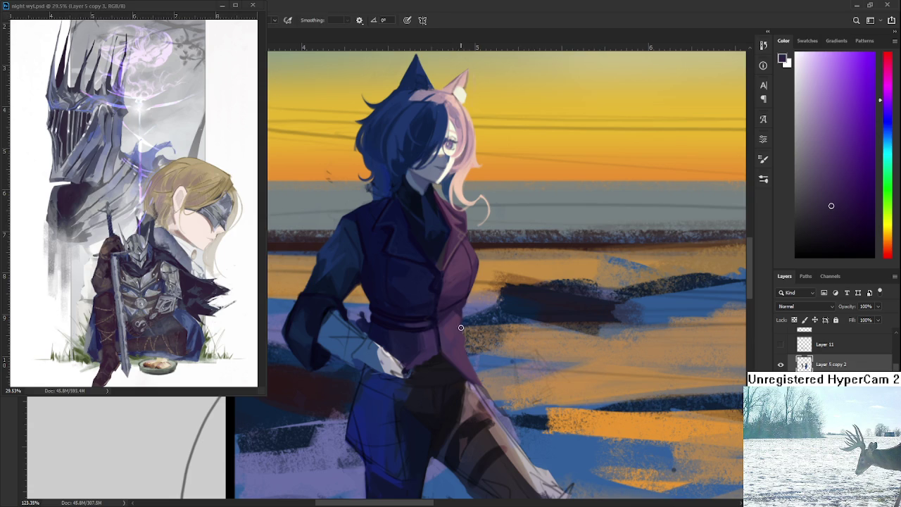
pyautogui.press('e')
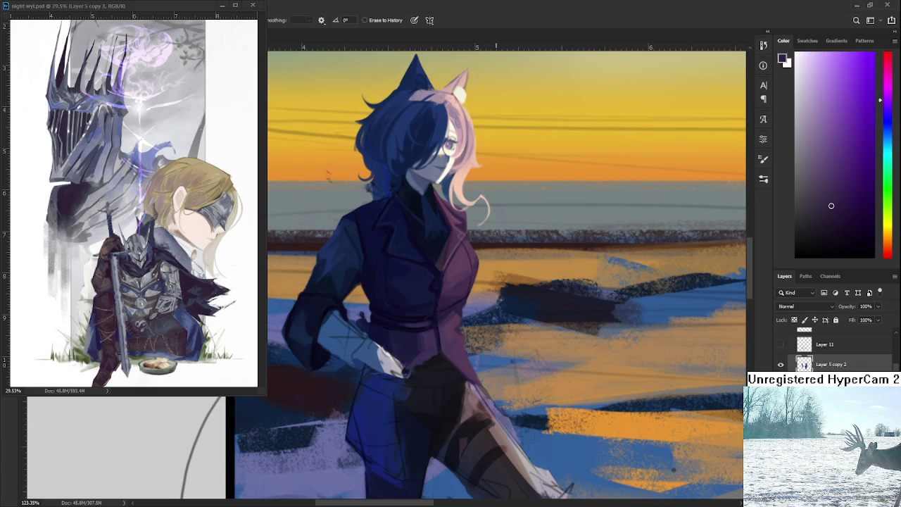
pyautogui.scroll(-3, 520, 363)
# Shade the upper jacket with magenta and bluer purples sampled from it.
pyautogui.scroll(4, 520, 363)
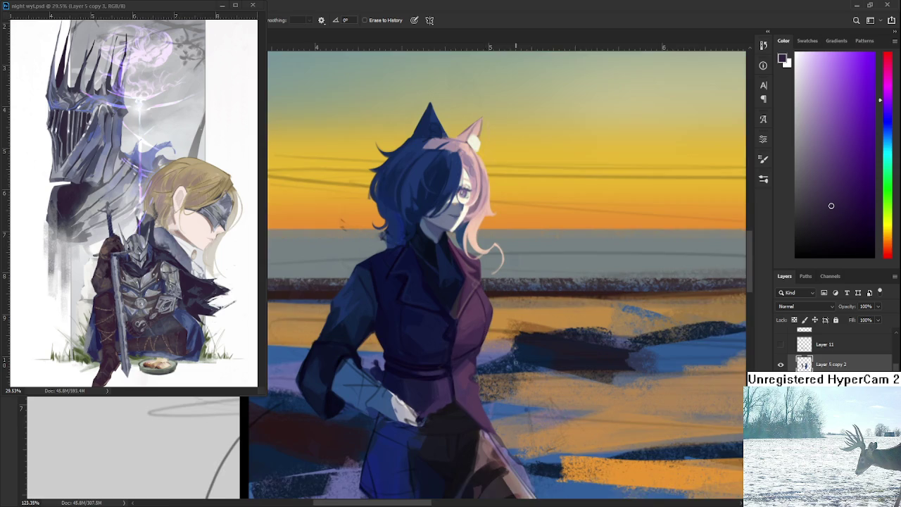
pyautogui.press('b')
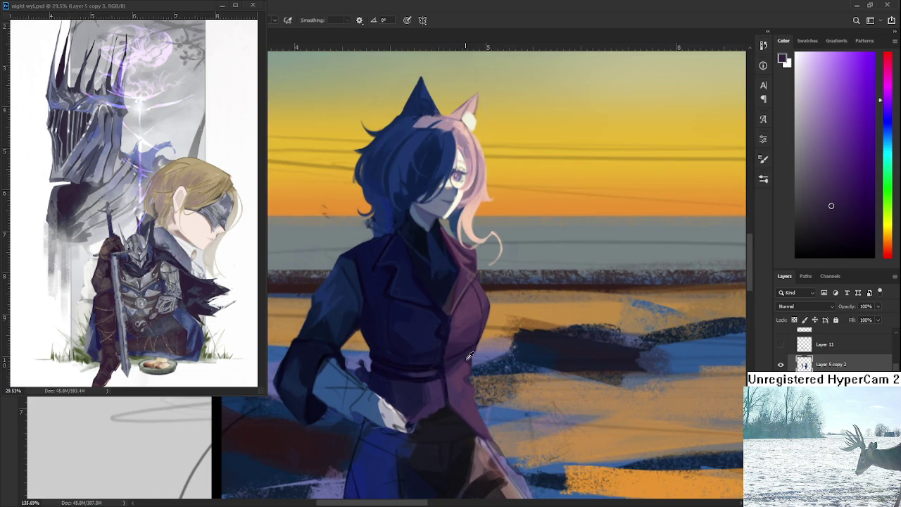
pyautogui.keyDown('alt'); pyautogui.click(461, 373); pyautogui.keyUp('alt')
pyautogui.keyDown('alt'); pyautogui.click(466, 373); pyautogui.keyUp('alt')
pyautogui.keyDown('alt'); pyautogui.click(466, 373); pyautogui.keyUp('alt')
pyautogui.keyDown('alt'); pyautogui.click(462, 377); pyautogui.keyUp('alt')
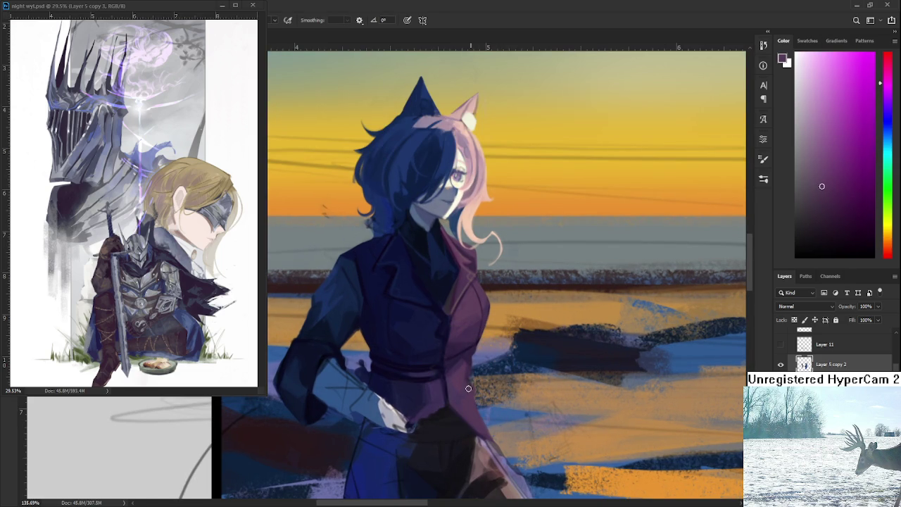
pyautogui.keyDown('alt'); pyautogui.click(470, 361); pyautogui.keyUp('alt')
pyautogui.keyDown('alt'); pyautogui.click(468, 370); pyautogui.keyUp('alt')
pyautogui.keyDown('alt'); pyautogui.click(470, 361); pyautogui.keyUp('alt')
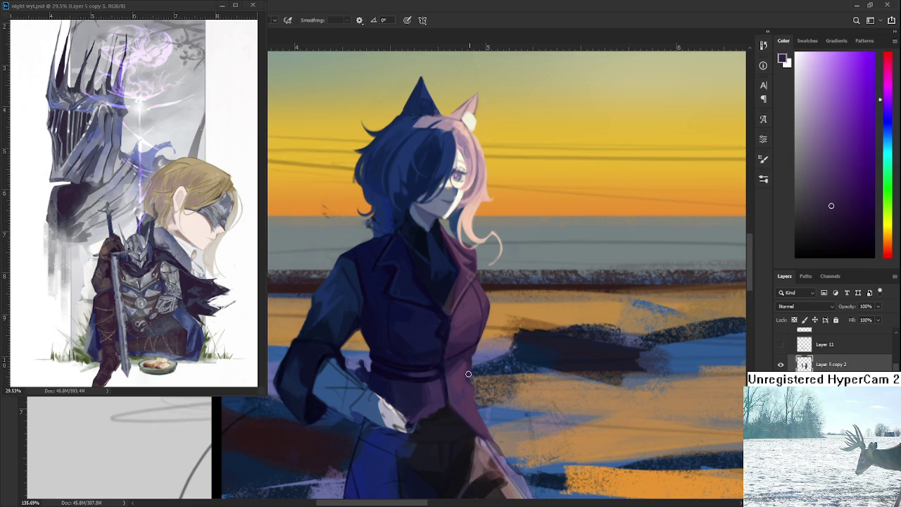
pyautogui.keyDown('alt'); pyautogui.click(470, 373); pyautogui.keyUp('alt')
# Shade the lower jacket with darker purples and magenta tones sampled from it.
pyautogui.keyDown('alt'); pyautogui.click(451, 386); pyautogui.keyUp('alt')
pyautogui.keyDown('alt'); pyautogui.click(452, 362); pyautogui.keyUp('alt')
pyautogui.keyDown('alt'); pyautogui.click(454, 396); pyautogui.keyUp('alt')
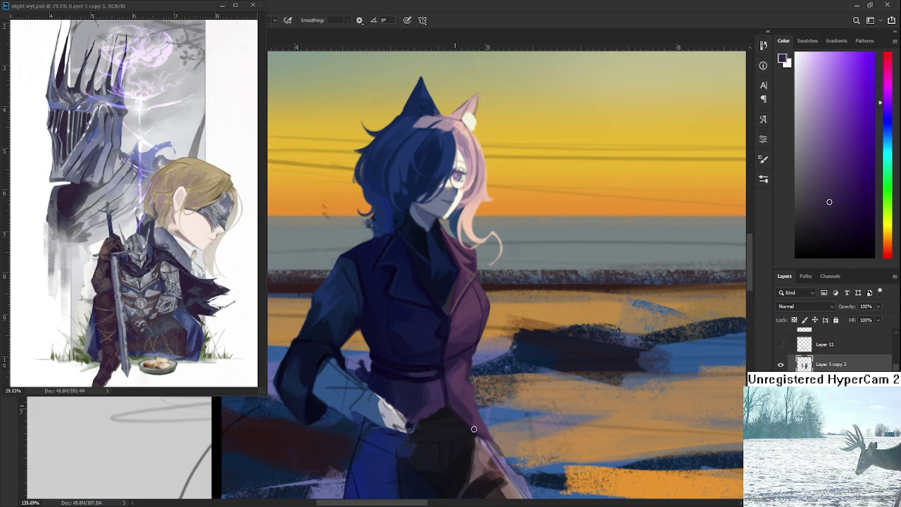
pyautogui.keyDown('alt'); pyautogui.click(462, 401); pyautogui.keyUp('alt')
pyautogui.keyDown('alt'); pyautogui.click(466, 395); pyautogui.keyUp('alt')
pyautogui.keyDown('alt'); pyautogui.click(462, 398); pyautogui.keyUp('alt')
pyautogui.keyDown('alt'); pyautogui.click(463, 400); pyautogui.keyUp('alt')
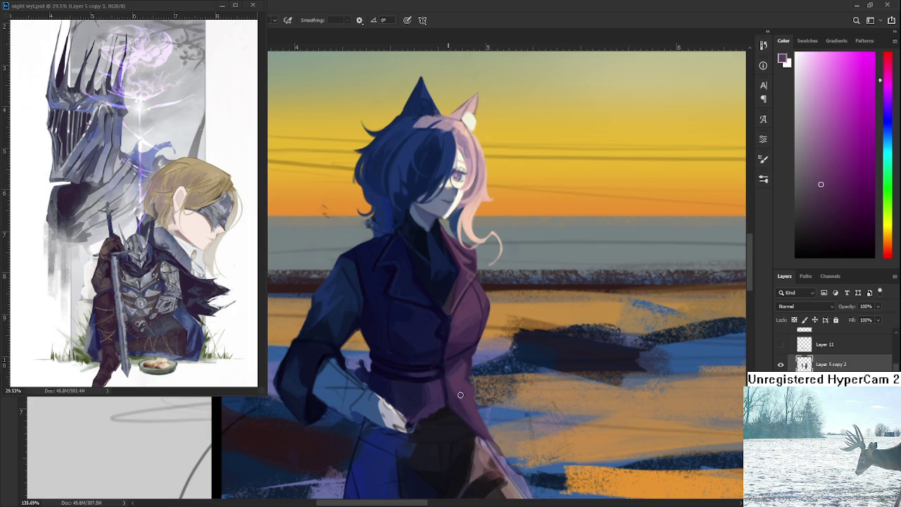
pyautogui.keyDown('alt'); pyautogui.click(457, 396); pyautogui.keyUp('alt')
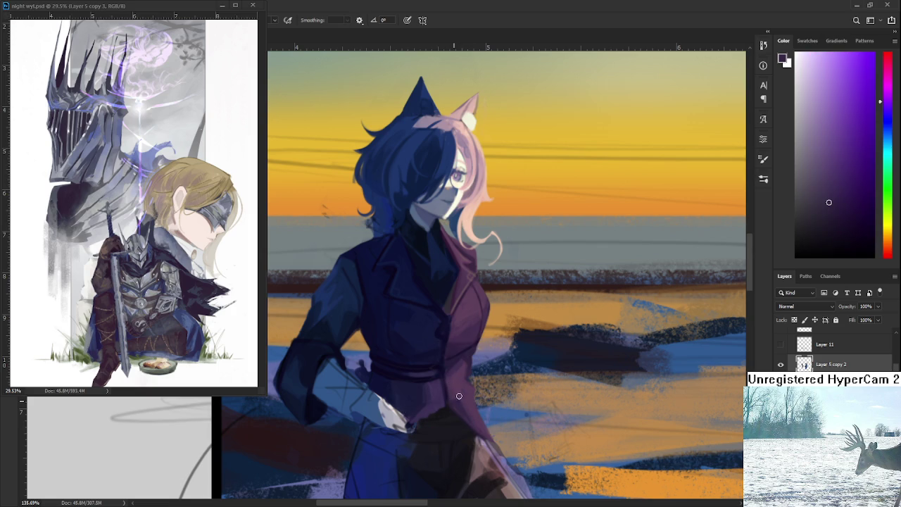
pyautogui.keyDown('alt'); pyautogui.click(468, 406); pyautogui.keyUp('alt')
pyautogui.keyDown('alt'); pyautogui.click(477, 409); pyautogui.keyUp('alt')
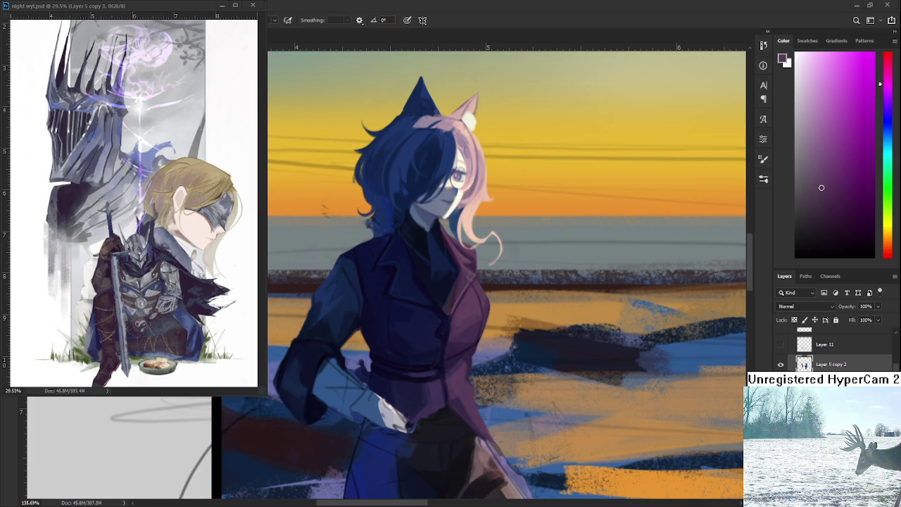
pyautogui.scroll(-2, 525, 404)
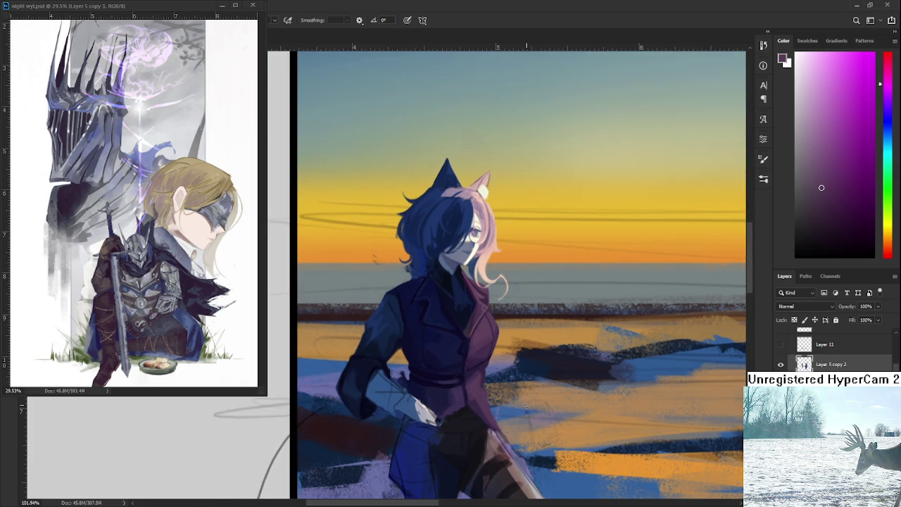
# Zoom in and tilt the canvas to sample near-black shades from the waist cloth.
pyautogui.scroll(1, 485, 355)
pyautogui.scroll(1, 484, 356)
pyautogui.scroll(1, 485, 356)
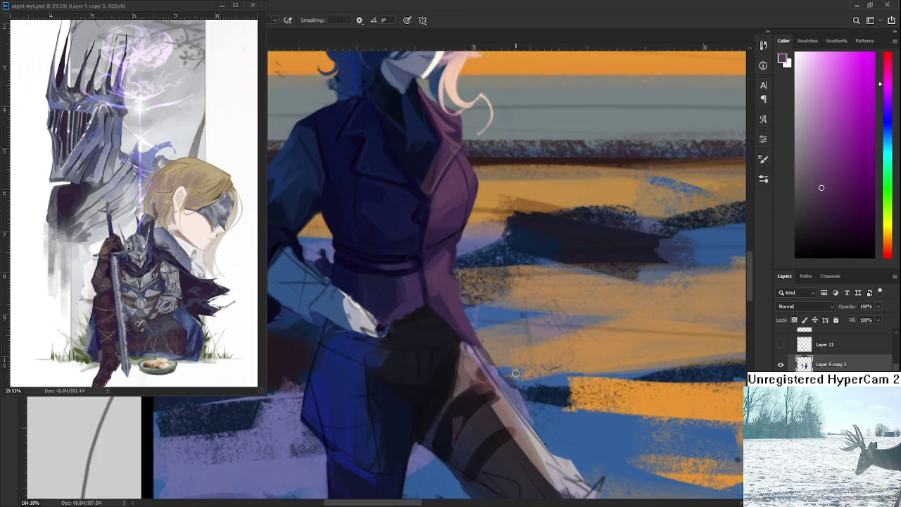
pyautogui.keyDown('alt'); pyautogui.click(426, 372); pyautogui.keyUp('alt')
pyautogui.press('r')
pyautogui.moveTo(427, 372); pyautogui.dragTo(412, 354)
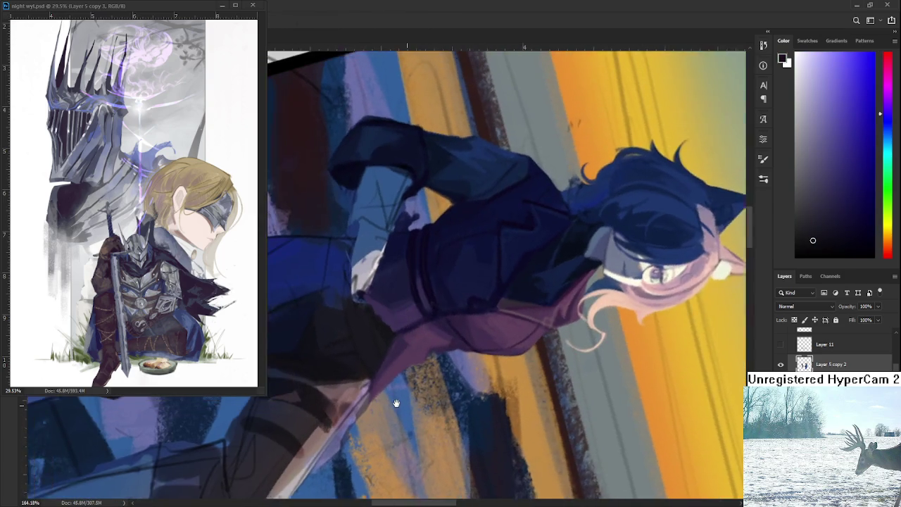
pyautogui.keyDown('alt'); pyautogui.click(415, 345); pyautogui.keyUp('alt')
pyautogui.keyDown('alt'); pyautogui.click(416, 350); pyautogui.keyUp('alt')
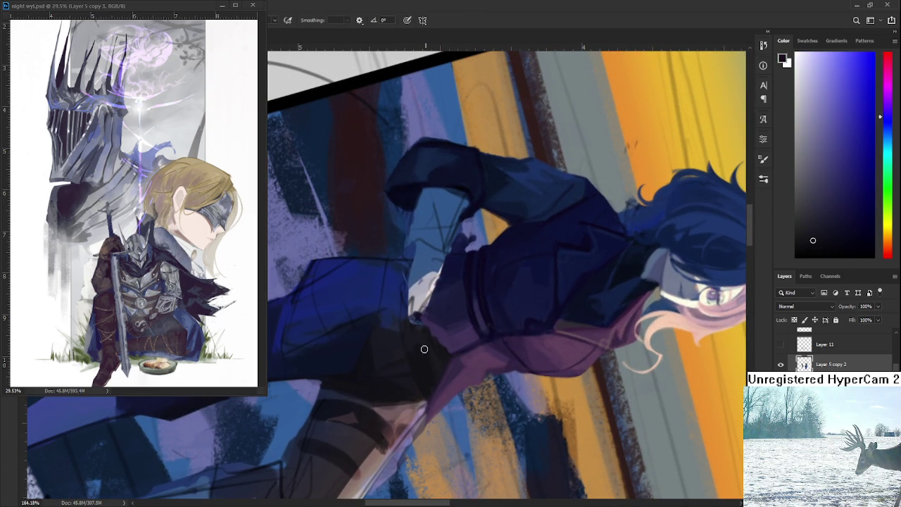
pyautogui.keyDown('alt'); pyautogui.click(417, 345); pyautogui.keyUp('alt')
# Rotate back to a shallower angle and resample dark coat and purple jacket shades over the waist folds.
pyautogui.press('r')
pyautogui.moveTo(436, 366)
pyautogui.mouseDown()
pyautogui.moveTo(563, 394)
pyautogui.moveTo(464, 352)
pyautogui.mouseUp()
pyautogui.keyDown('alt'); pyautogui.click(466, 352); pyautogui.keyUp('alt')
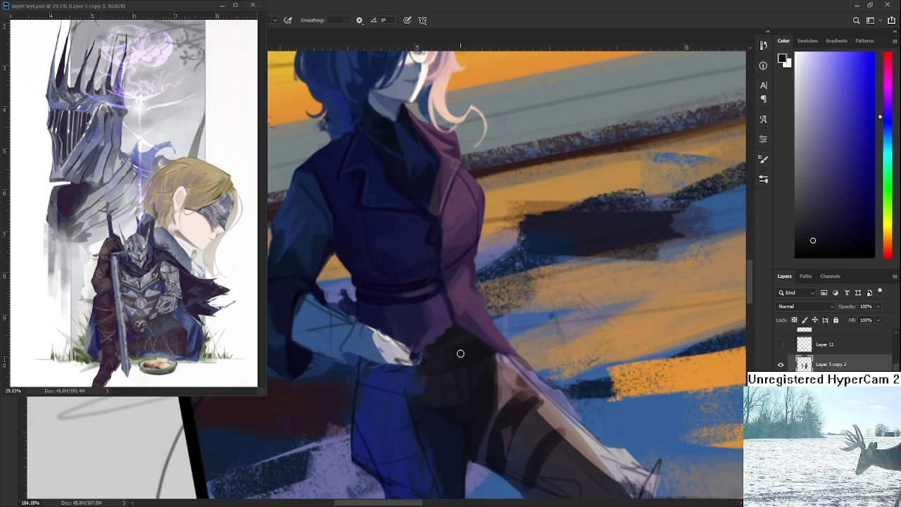
pyautogui.keyDown('alt'); pyautogui.click(464, 351); pyautogui.keyUp('alt')
pyautogui.keyDown('alt'); pyautogui.click(451, 324); pyautogui.keyUp('alt')
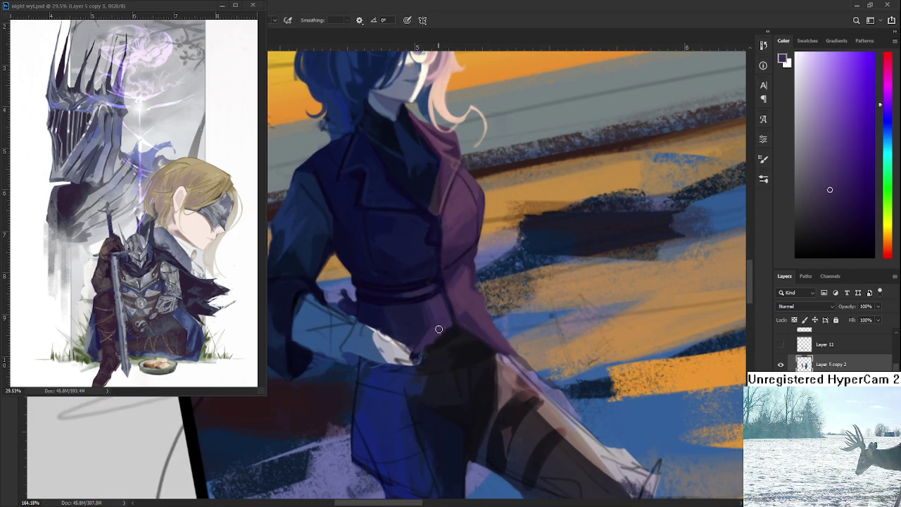
pyautogui.keyDown('alt'); pyautogui.click(451, 325); pyautogui.keyUp('alt')
pyautogui.scroll(-5, 450, 331)
pyautogui.scroll(5, 452, 331)
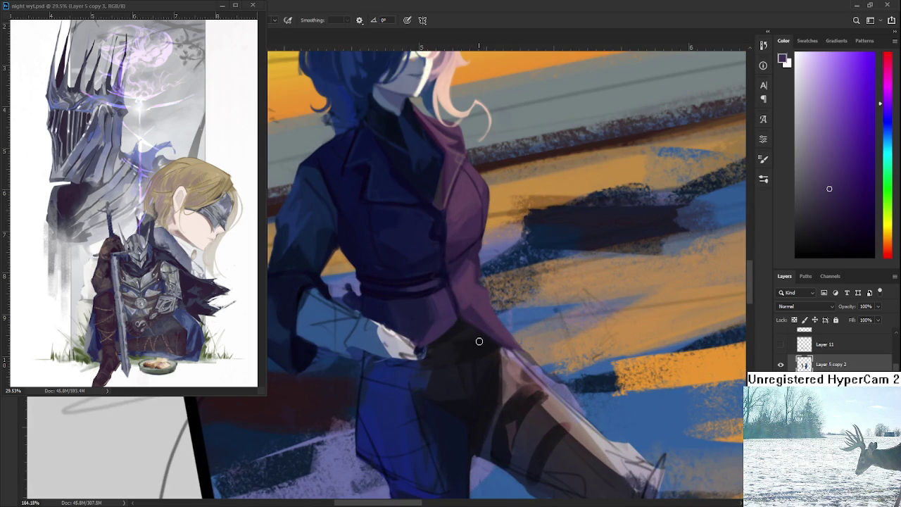
pyautogui.keyDown('alt'); pyautogui.click(470, 347); pyautogui.keyUp('alt')
pyautogui.keyDown('alt'); pyautogui.click(450, 347); pyautogui.keyUp('alt')
pyautogui.keyDown('alt'); pyautogui.click(466, 339); pyautogui.keyUp('alt')
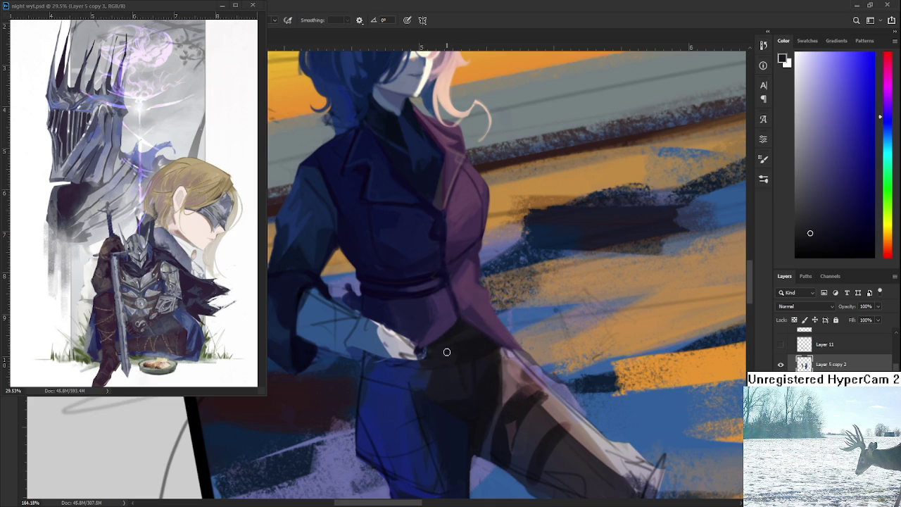
pyautogui.keyDown('alt'); pyautogui.click(443, 351); pyautogui.keyUp('alt')
pyautogui.keyDown('alt'); pyautogui.click(451, 341); pyautogui.keyUp('alt')
# Tilt the view and sample dark purple and reddish-brown colours near the sword.
pyautogui.scroll(-1, 536, 337)
pyautogui.scroll(-1, 513, 386)
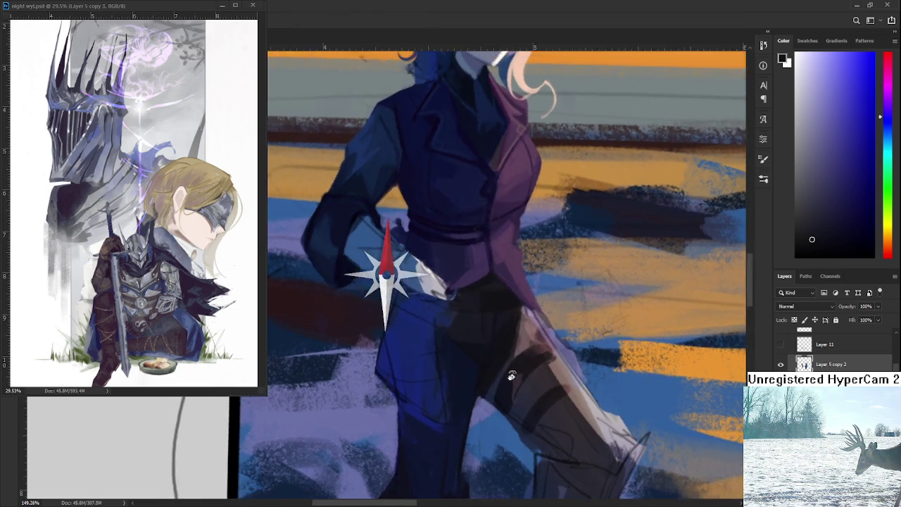
pyautogui.moveTo(512, 385)
pyautogui.mouseDown()
pyautogui.moveTo(484, 360)
pyautogui.moveTo(491, 354)
pyautogui.mouseUp()
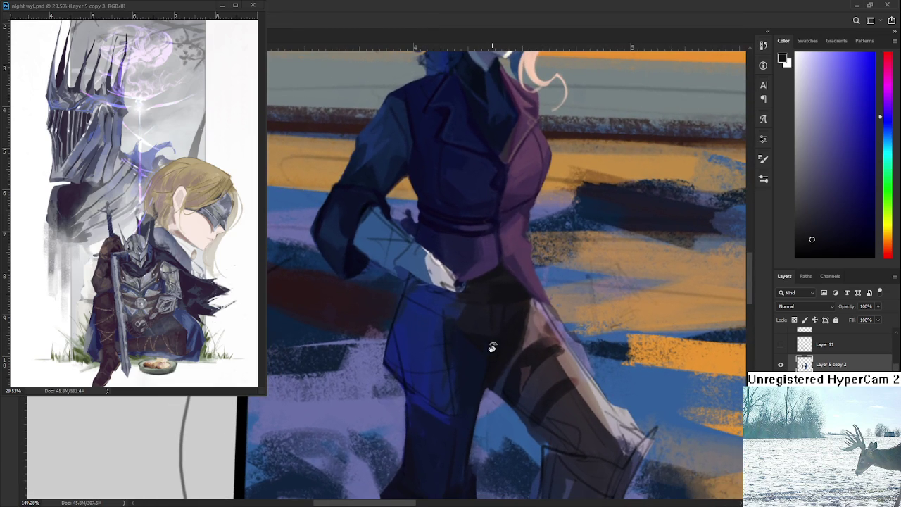
pyautogui.keyDown('alt'); pyautogui.click(524, 345); pyautogui.keyUp('alt')
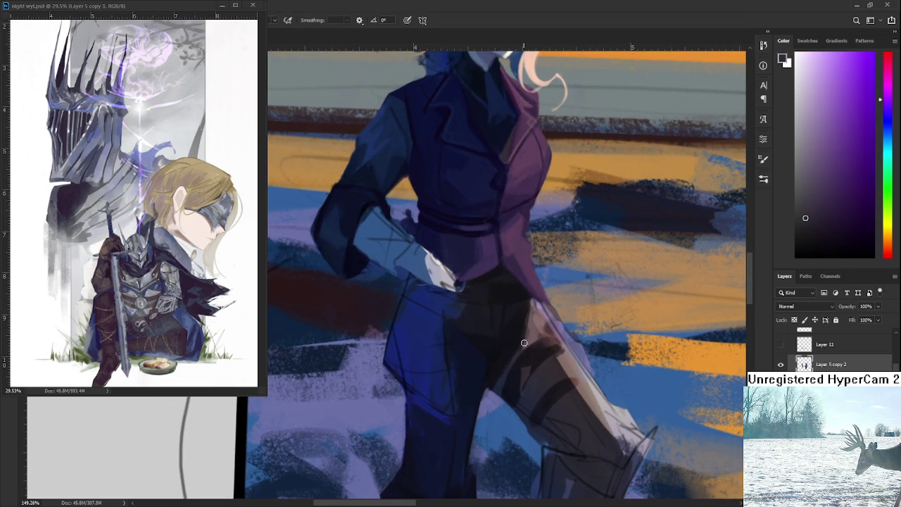
pyautogui.keyDown('alt'); pyautogui.click(533, 335); pyautogui.keyUp('alt')
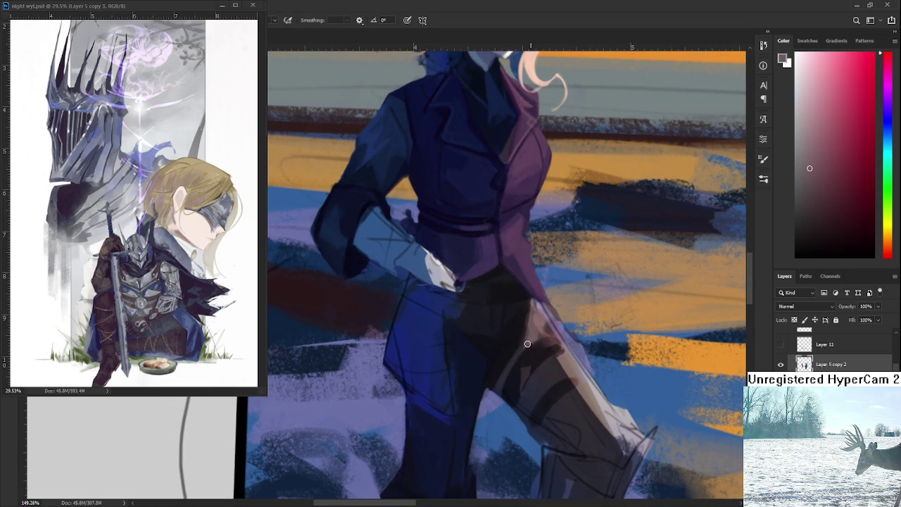
pyautogui.keyDown('alt'); pyautogui.click(536, 319); pyautogui.keyUp('alt')
pyautogui.keyDown('alt'); pyautogui.click(525, 298); pyautogui.keyUp('alt')
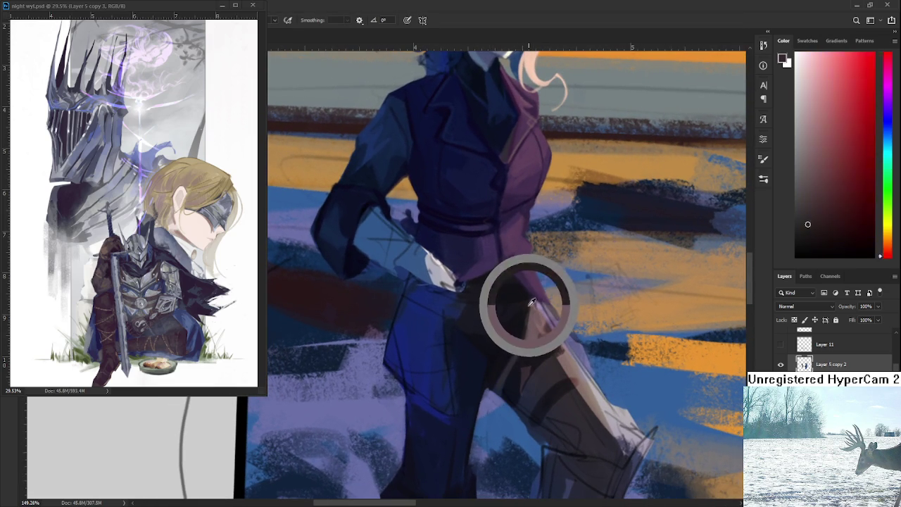
pyautogui.keyDown('alt'); pyautogui.click(532, 306); pyautogui.keyUp('alt')
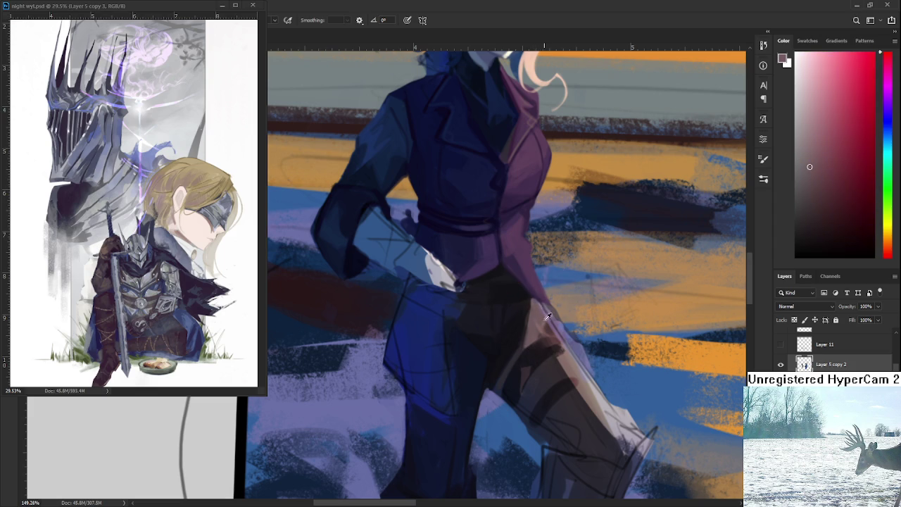
# Paint light purple highlights along the sword's edge, trim them with the Eraser, and zoom out.
pyautogui.keyDown('alt'); pyautogui.click(536, 305); pyautogui.keyUp('alt')
pyautogui.keyDown('alt'); pyautogui.click(539, 310); pyautogui.keyUp('alt')
pyautogui.keyDown('alt'); pyautogui.click(542, 315); pyautogui.keyUp('alt')
pyautogui.moveTo(543, 308)
pyautogui.mouseDown()
pyautogui.moveTo(568, 347)
pyautogui.moveTo(551, 310)
pyautogui.moveTo(577, 342)
pyautogui.moveTo(585, 358)
pyautogui.moveTo(561, 331)
pyautogui.moveTo(590, 372)
pyautogui.mouseUp()
pyautogui.press('e')
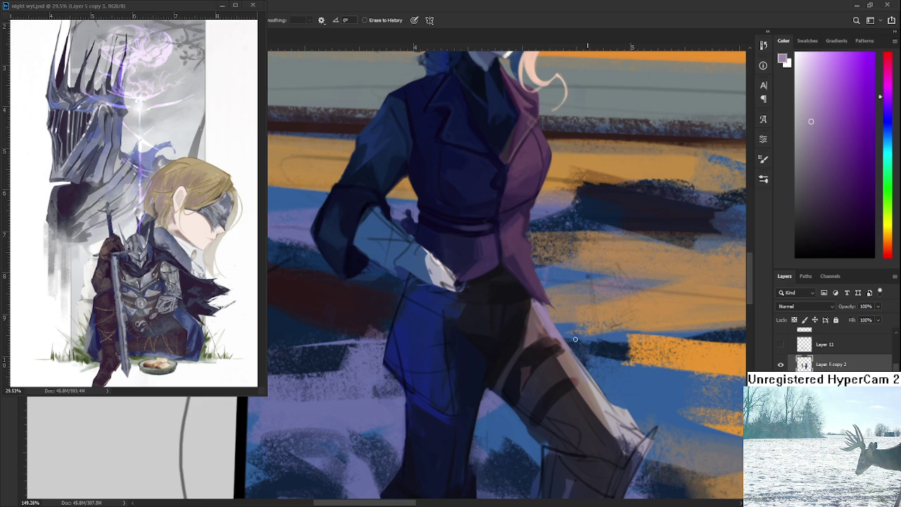
pyautogui.hotkey('ctrl', '-')
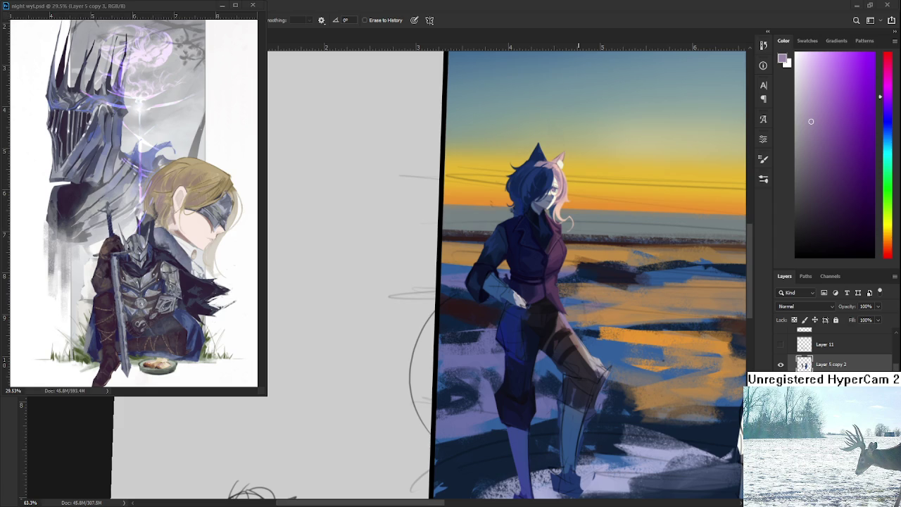
pyautogui.moveTo(585, 339); pyautogui.dragTo(566, 350)
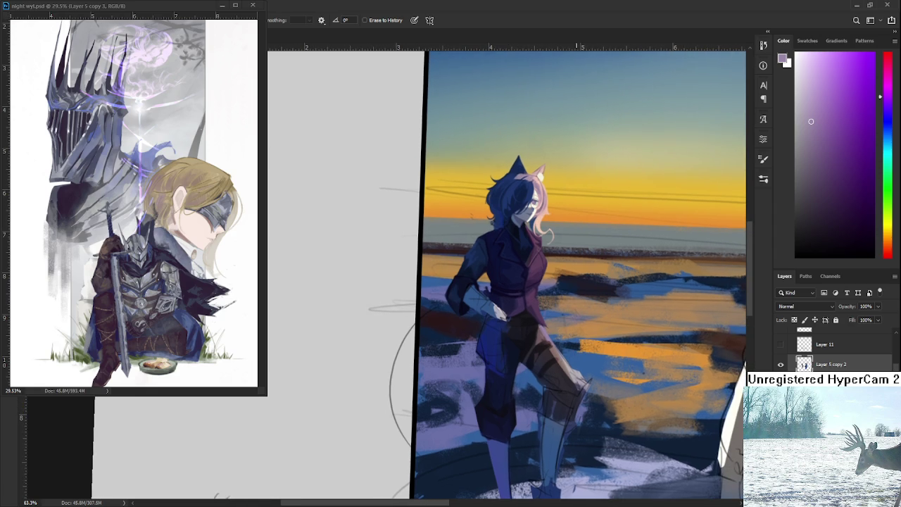
pyautogui.keyDown('alt'); pyautogui.scroll(5, 424, 339); pyautogui.keyUp('alt')
# Sample dark blue from the coat and dab it into the shadow at the waist.
pyautogui.keyDown('alt'); pyautogui.scroll(5, 424, 339); pyautogui.keyUp('alt')
pyautogui.moveTo(450, 310)
pyautogui.mouseDown()
pyautogui.moveTo(425, 340)
pyautogui.moveTo(458, 310)
pyautogui.mouseUp()
pyautogui.keyDown('alt'); pyautogui.click(436, 297); pyautogui.keyUp('alt')
pyautogui.moveTo(448, 374); pyautogui.dragTo(450, 388)
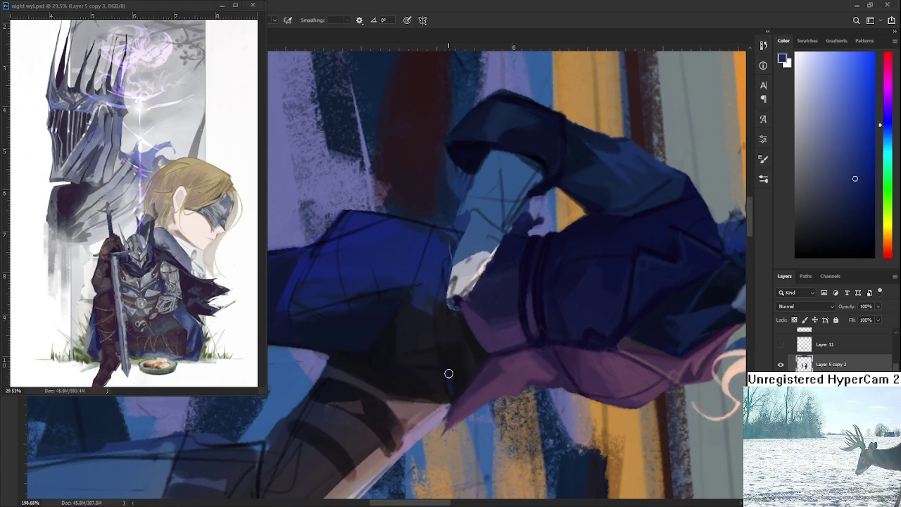
pyautogui.keyDown('alt'); pyautogui.click(457, 372); pyautogui.keyUp('alt')
pyautogui.keyDown('alt'); pyautogui.click(450, 373); pyautogui.keyUp('alt')
pyautogui.keyDown('alt'); pyautogui.click(456, 370); pyautogui.keyUp('alt')
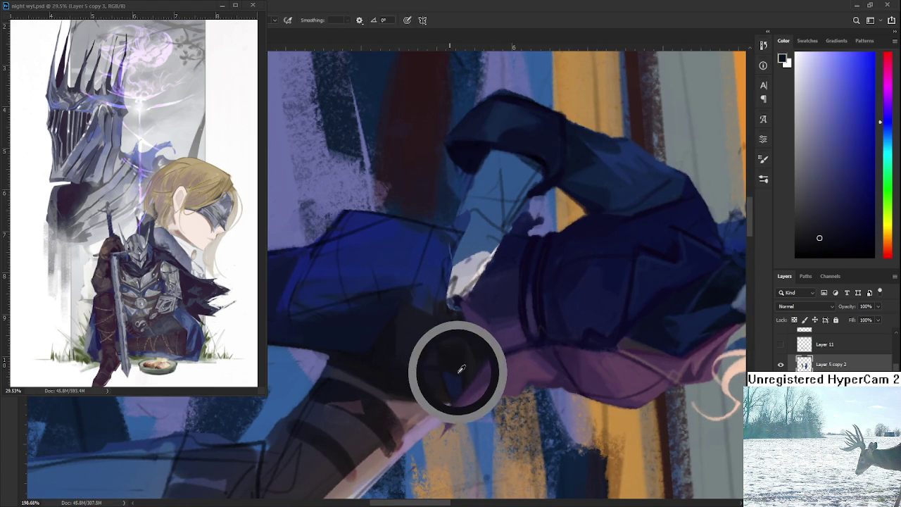
pyautogui.keyDown('alt'); pyautogui.click(451, 375); pyautogui.keyUp('alt')
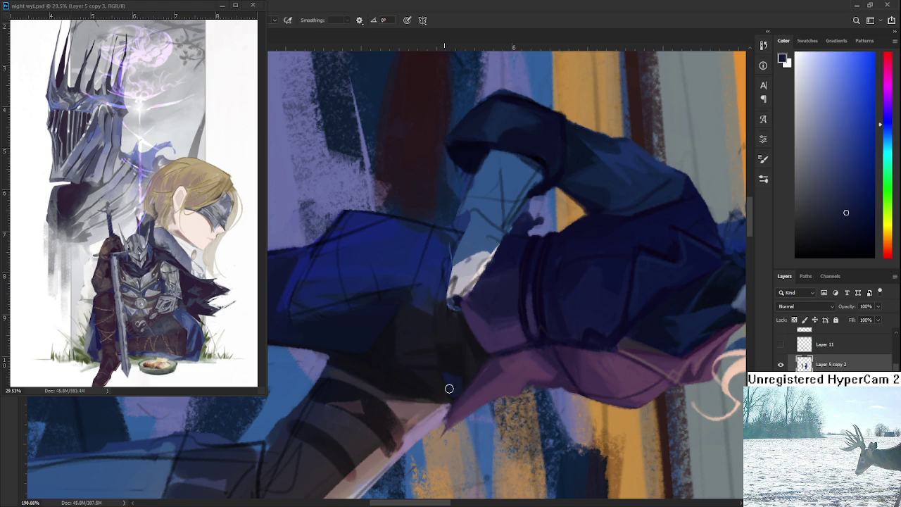
pyautogui.keyDown('alt'); pyautogui.click(461, 384); pyautogui.keyUp('alt')
pyautogui.keyDown('alt'); pyautogui.click(452, 385); pyautogui.keyUp('alt')
pyautogui.keyDown('alt'); pyautogui.click(449, 356); pyautogui.keyUp('alt')
pyautogui.keyDown('alt'); pyautogui.click(445, 377); pyautogui.keyUp('alt')
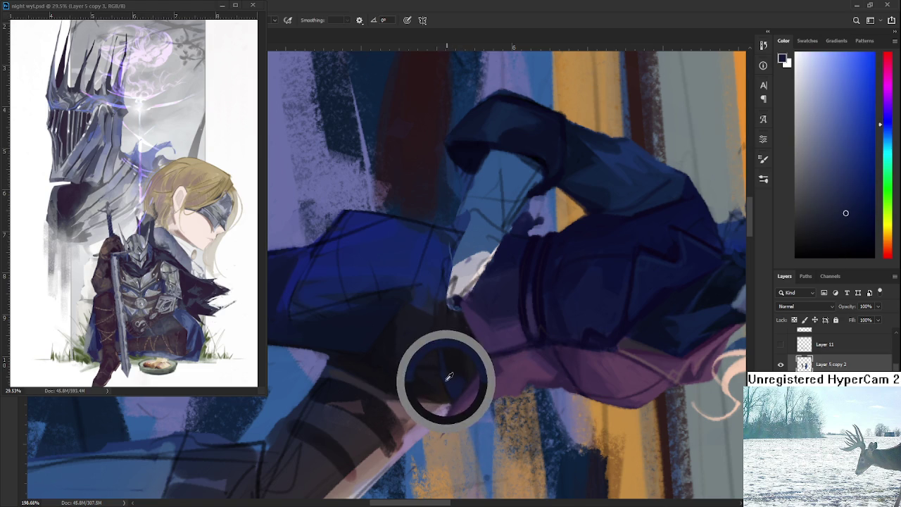
# Dab darker blue into the waist folds and rotate the view so the figure stands upright.
pyautogui.keyDown('alt'); pyautogui.click(447, 352); pyautogui.keyUp('alt')
pyautogui.keyDown('alt'); pyautogui.click(460, 376); pyautogui.keyUp('alt')
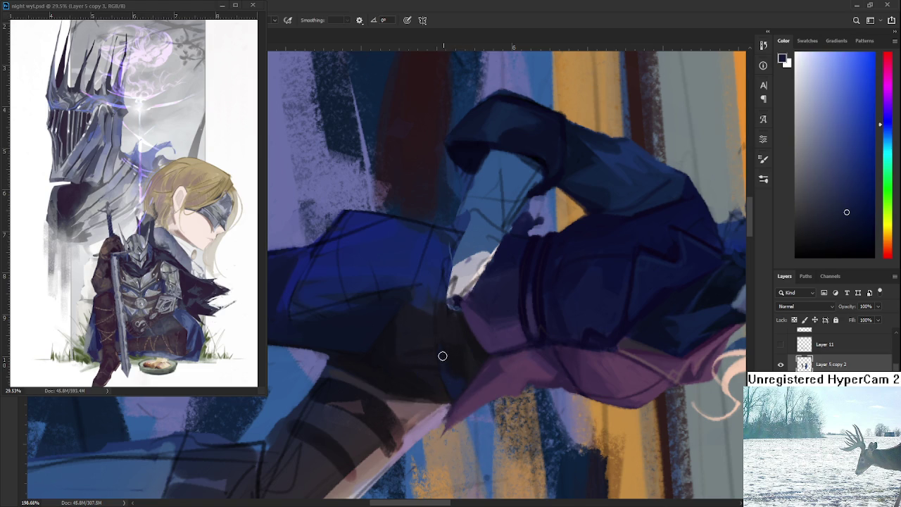
pyautogui.keyDown('alt'); pyautogui.click(462, 375); pyautogui.keyUp('alt')
pyautogui.keyDown('alt'); pyautogui.click(456, 377); pyautogui.keyUp('alt')
pyautogui.press('r')
pyautogui.moveTo(457, 372)
pyautogui.mouseDown()
pyautogui.moveTo(518, 342)
pyautogui.moveTo(503, 261)
pyautogui.moveTo(490, 244)
pyautogui.moveTo(476, 346)
pyautogui.mouseUp()
pyautogui.moveTo(534, 328); pyautogui.dragTo(539, 328)
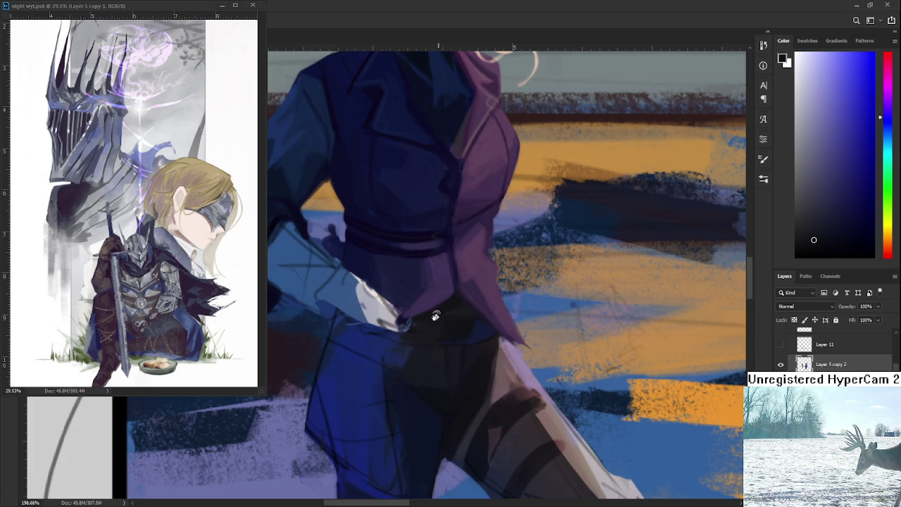
pyautogui.scroll(-3, 446, 289)
pyautogui.scroll(1, 465, 307)
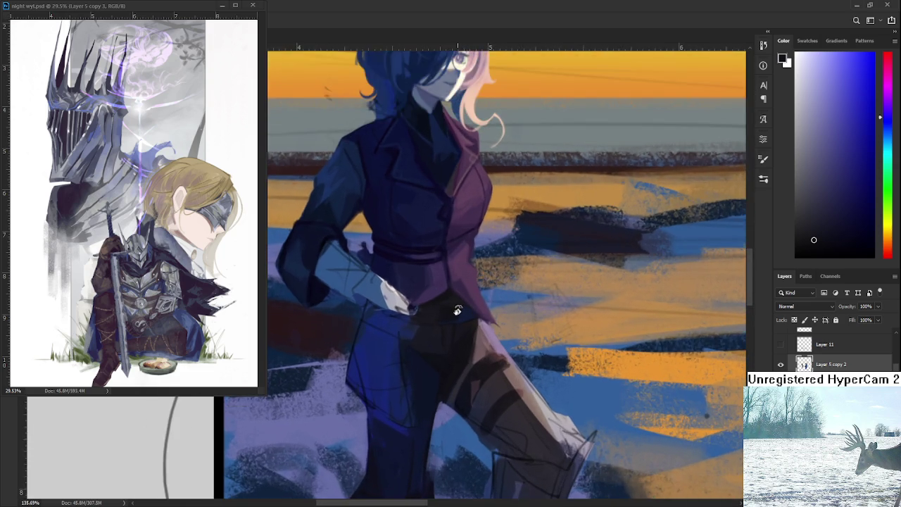
pyautogui.scroll(1, 461, 309)
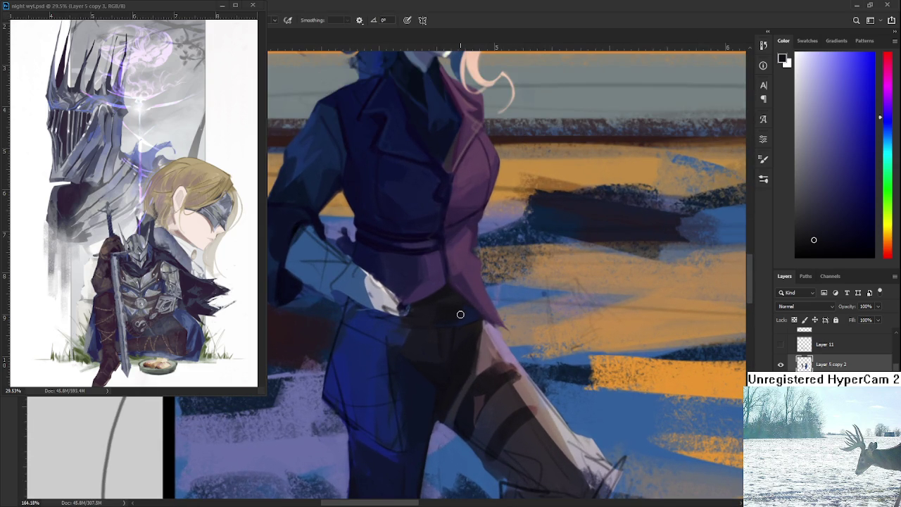
pyautogui.keyDown('alt'); pyautogui.click(458, 315); pyautogui.keyUp('alt')
# Tilt the view and dab dark blue shading onto the waist fold.
pyautogui.press('r')
pyautogui.moveTo(452, 322)
pyautogui.mouseDown()
pyautogui.moveTo(508, 248)
pyautogui.moveTo(463, 306)
pyautogui.mouseUp()
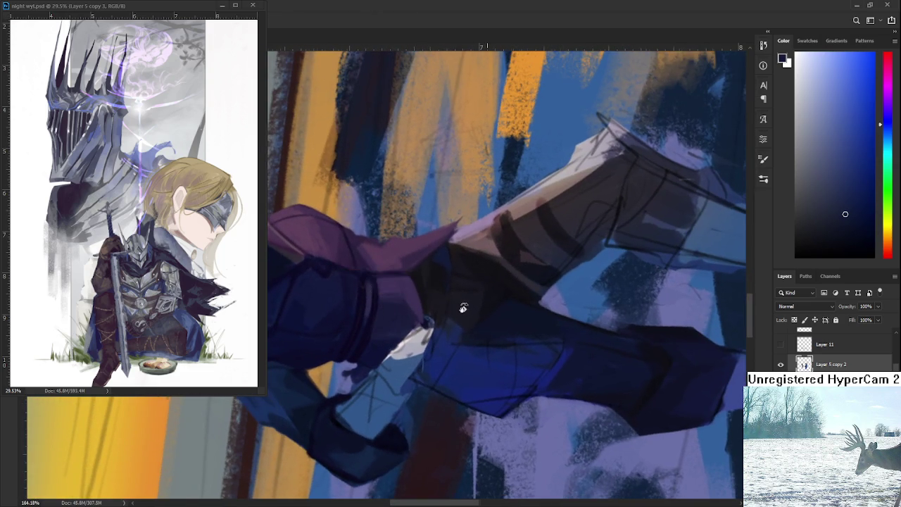
pyautogui.keyDown('alt'); pyautogui.click(439, 271); pyautogui.keyUp('alt')
pyautogui.keyDown('alt'); pyautogui.click(442, 264); pyautogui.keyUp('alt')
pyautogui.keyDown('alt'); pyautogui.click(438, 260); pyautogui.keyUp('alt')
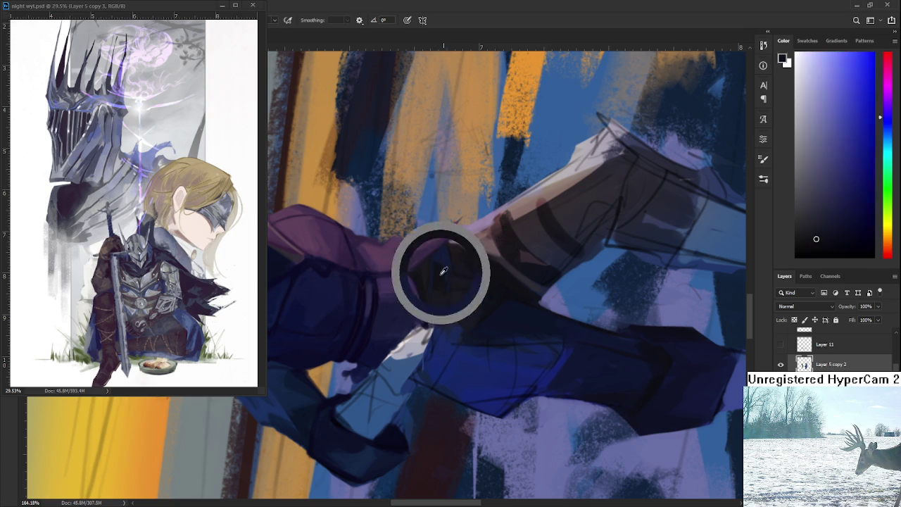
pyautogui.keyDown('alt'); pyautogui.click(448, 271); pyautogui.keyUp('alt')
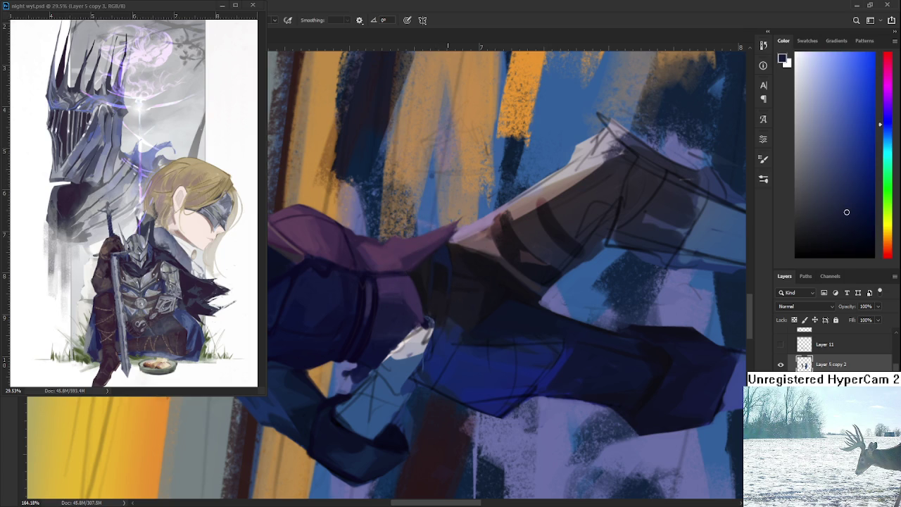
# Paint dark blue shading along the jacket hem and into the waist folds.
pyautogui.moveTo(382, 261); pyautogui.dragTo(455, 322)
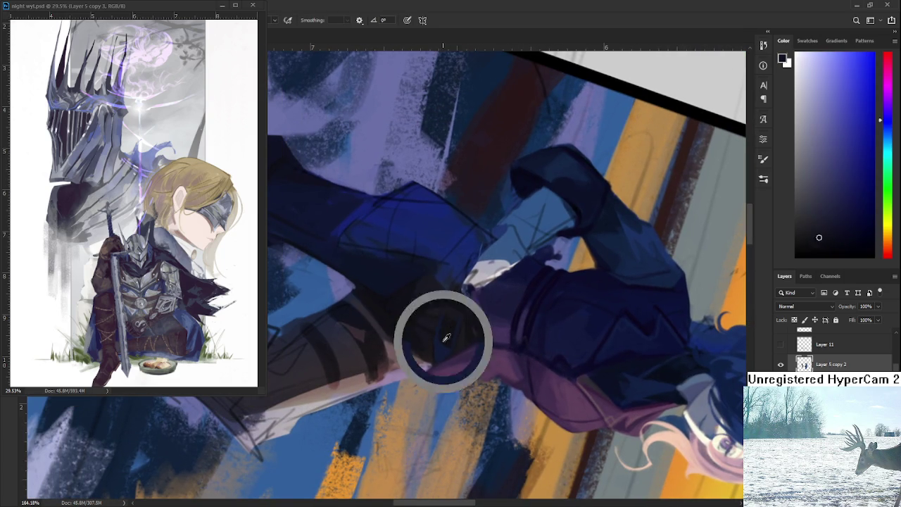
pyautogui.keyDown('alt'); pyautogui.click(442, 336); pyautogui.keyUp('alt')
pyautogui.keyDown('alt'); pyautogui.click(447, 347); pyautogui.keyUp('alt')
pyautogui.keyDown('alt'); pyautogui.click(442, 340); pyautogui.keyUp('alt')
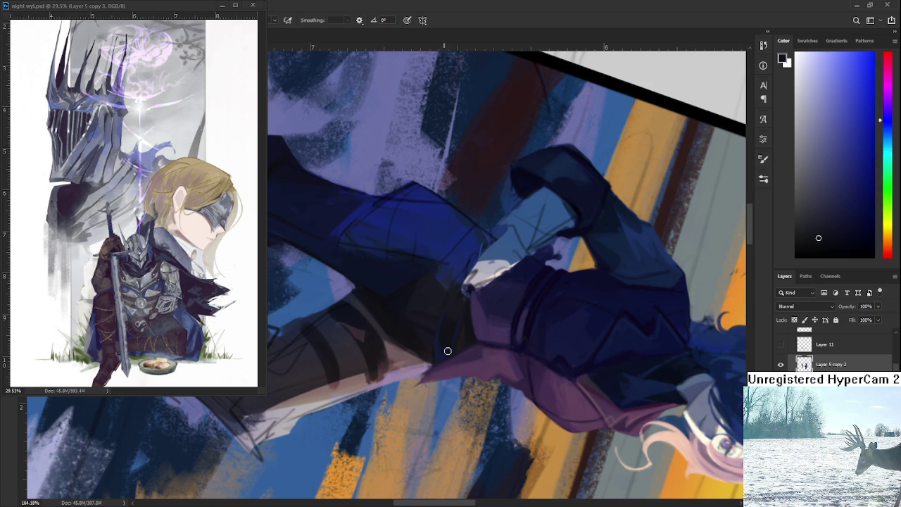
pyautogui.keyDown('alt'); pyautogui.click(442, 354); pyautogui.keyUp('alt')
pyautogui.keyDown('alt'); pyautogui.click(449, 328); pyautogui.keyUp('alt')
pyautogui.keyDown('alt'); pyautogui.click(437, 344); pyautogui.keyUp('alt')
pyautogui.keyDown('alt'); pyautogui.click(452, 343); pyautogui.keyUp('alt')
pyautogui.keyDown('alt'); pyautogui.click(441, 339); pyautogui.keyUp('alt')
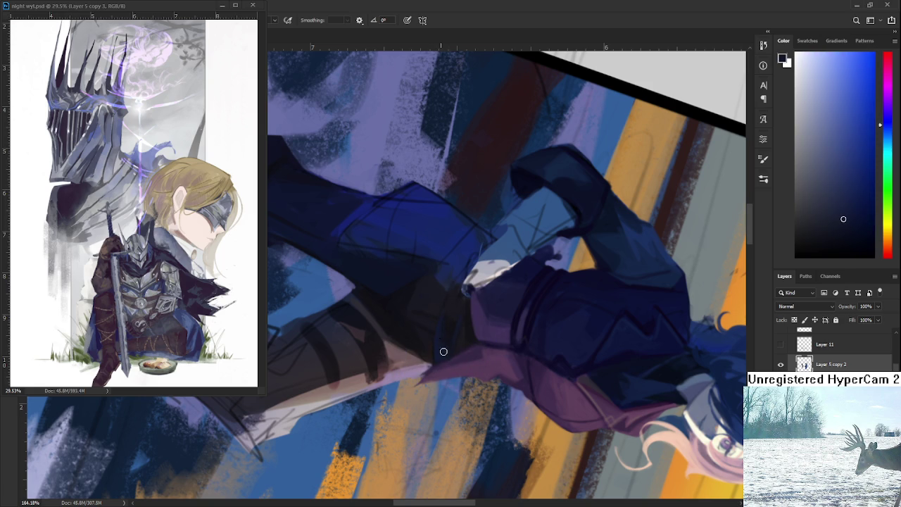
# Rotate the view upright, pick purple-blue and lighter blue fold tones, and zoom out.
pyautogui.press('r')
pyautogui.moveTo(450, 331)
pyautogui.mouseDown()
pyautogui.moveTo(529, 216)
pyautogui.moveTo(558, 346)
pyautogui.mouseUp()
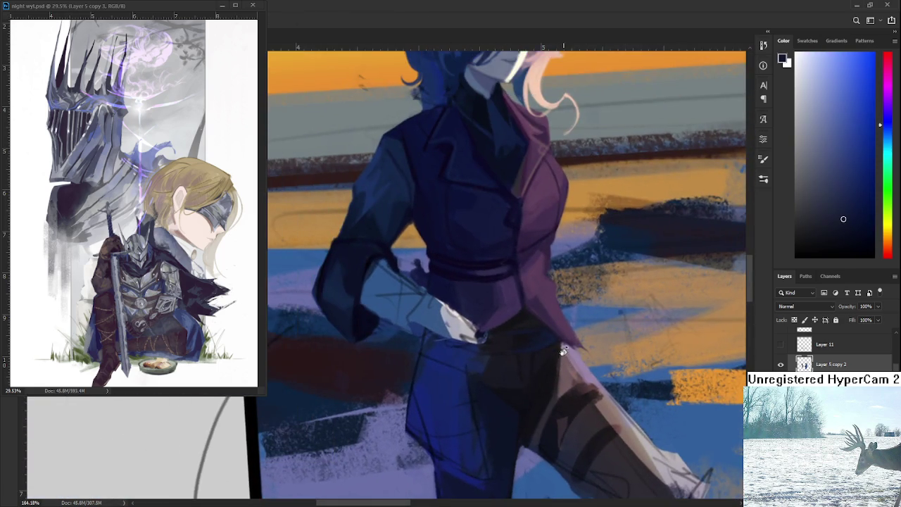
pyautogui.keyDown('alt'); pyautogui.click(506, 343); pyautogui.keyUp('alt')
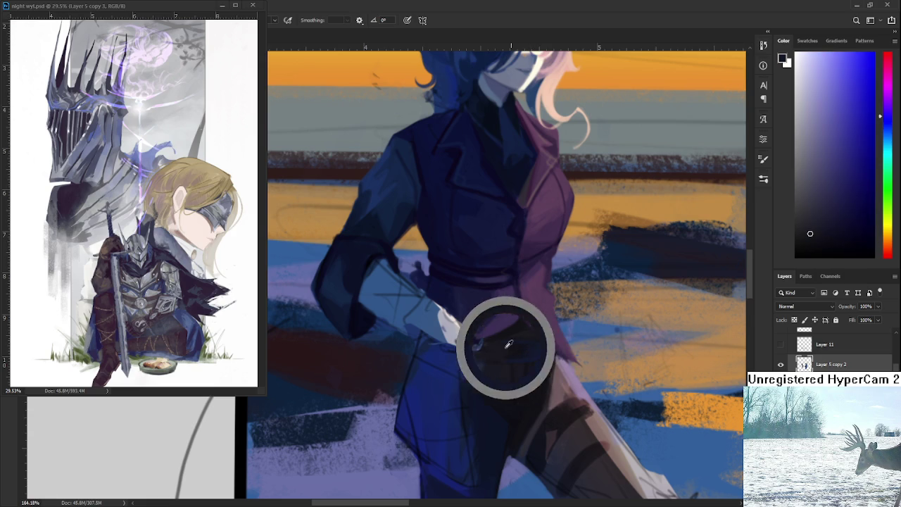
pyautogui.keyDown('alt'); pyautogui.click(520, 347); pyautogui.keyUp('alt')
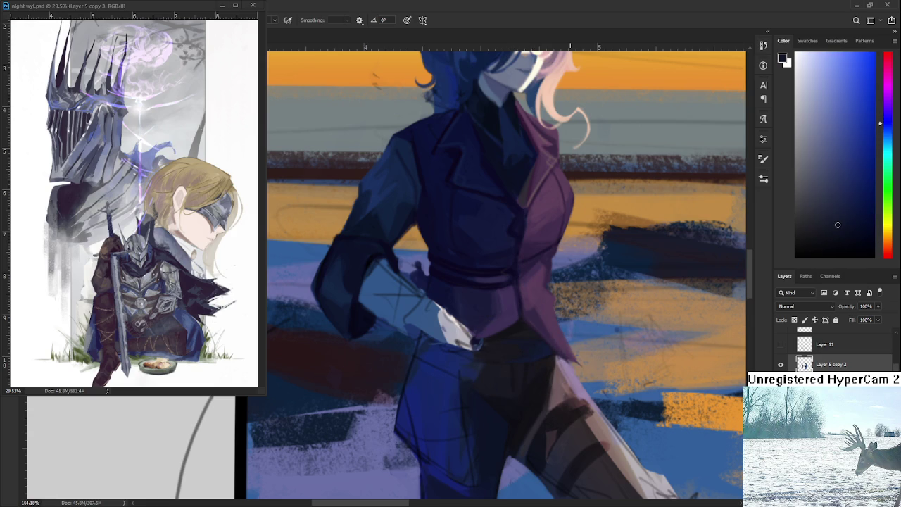
pyautogui.scroll(-3, 568, 349)
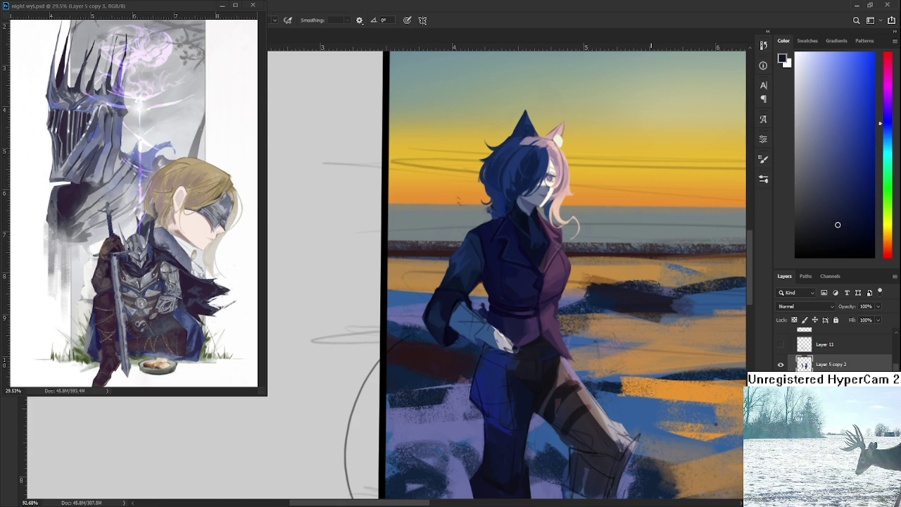
# Zoom in and paint greyish and saturated blues into the belt band under the jacket hem.
pyautogui.scroll(2, 534, 333)
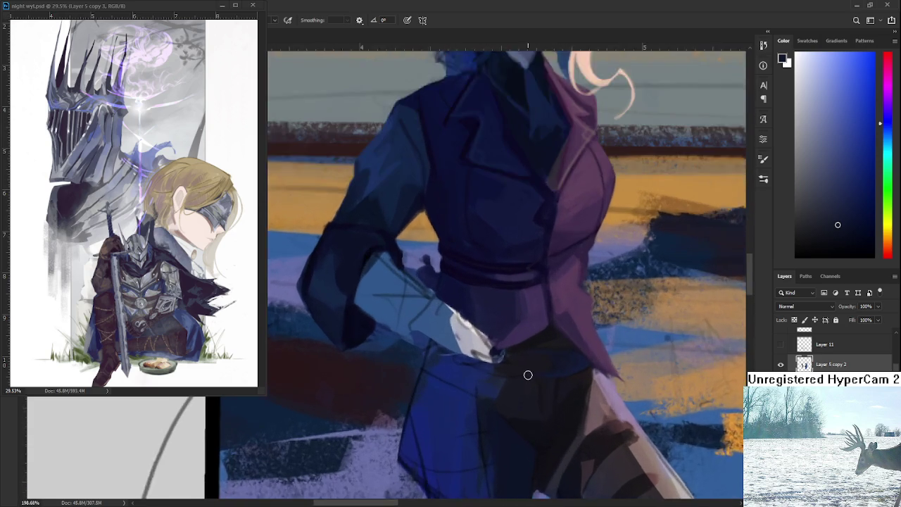
pyautogui.scroll(1, 527, 374)
pyautogui.scroll(1, 527, 373)
pyautogui.scroll(1, 534, 342)
pyautogui.keyDown('alt'); pyautogui.click(514, 376); pyautogui.keyUp('alt')
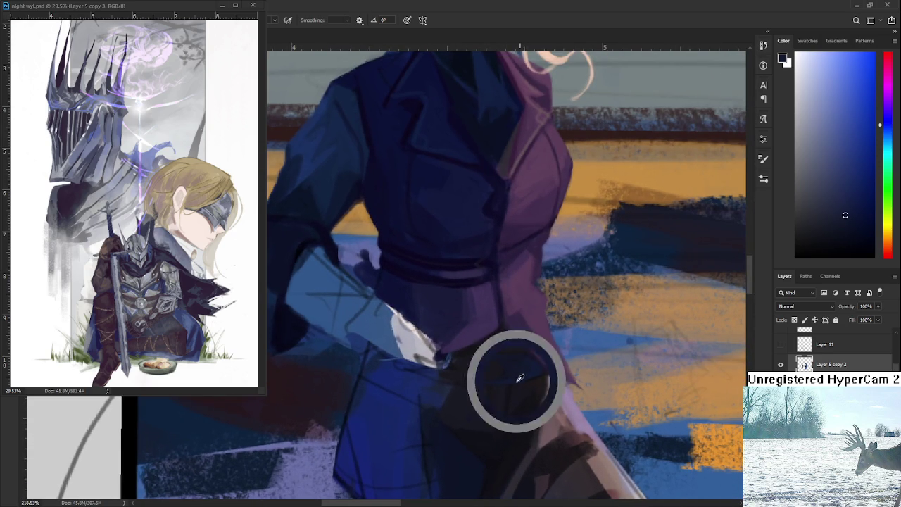
pyautogui.keyDown('alt'); pyautogui.click(492, 368); pyautogui.keyUp('alt')
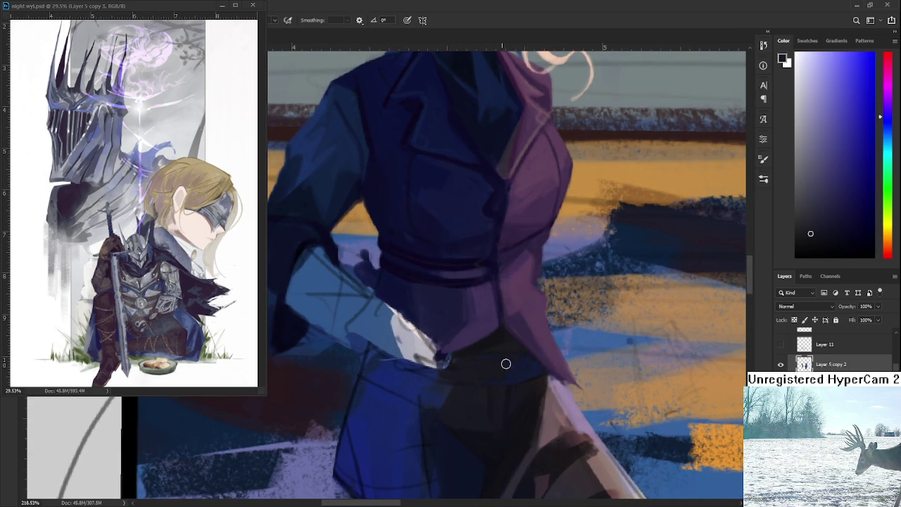
pyautogui.keyDown('alt'); pyautogui.click(511, 367); pyautogui.keyUp('alt')
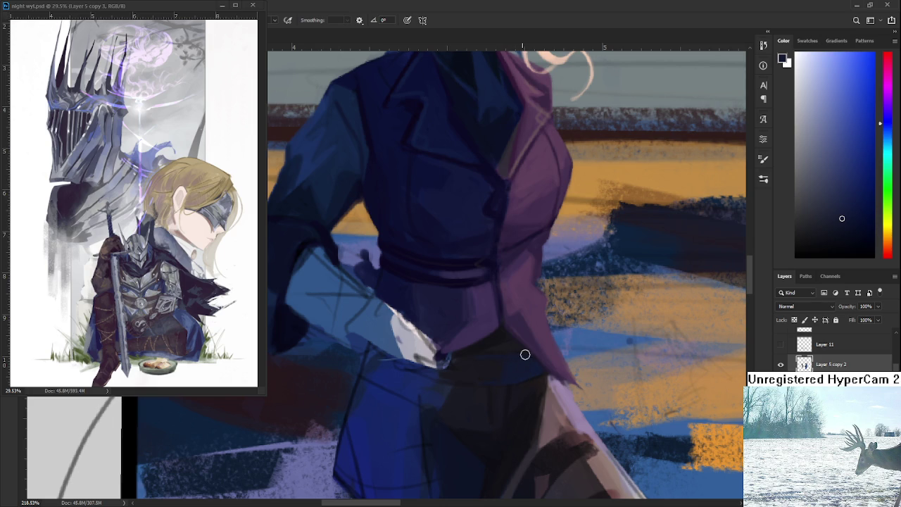
pyautogui.keyDown('alt'); pyautogui.click(483, 371); pyautogui.keyUp('alt')
pyautogui.keyDown('alt'); pyautogui.click(486, 373); pyautogui.keyUp('alt')
pyautogui.keyDown('alt'); pyautogui.click(514, 375); pyautogui.keyUp('alt')
# Dab dark tones into the belt folds and under the jacket hem.
pyautogui.keyDown('alt'); pyautogui.click(501, 376); pyautogui.keyUp('alt')
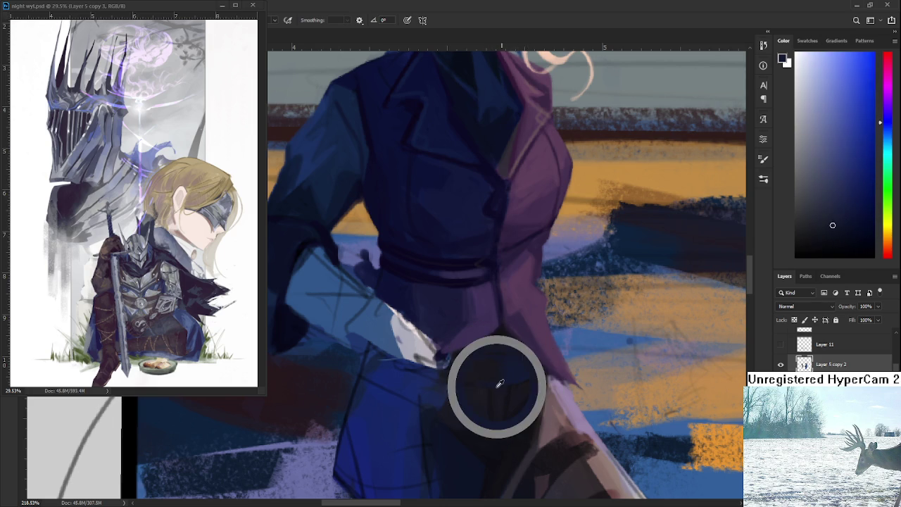
pyautogui.moveTo(492, 413); pyautogui.dragTo(506, 356)
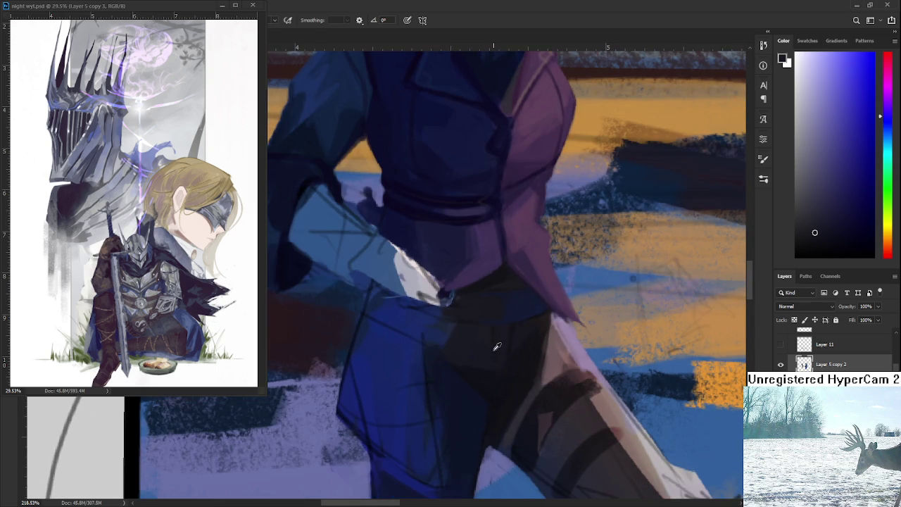
pyautogui.keyDown('alt'); pyautogui.click(500, 345); pyautogui.keyUp('alt')
pyautogui.keyDown('alt'); pyautogui.click(513, 307); pyautogui.keyUp('alt')
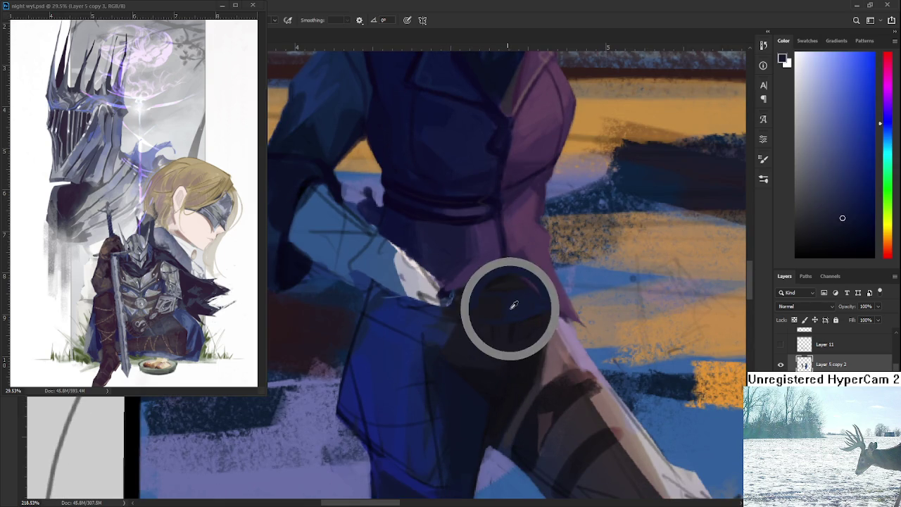
pyautogui.moveTo(508, 281); pyautogui.dragTo(511, 335)
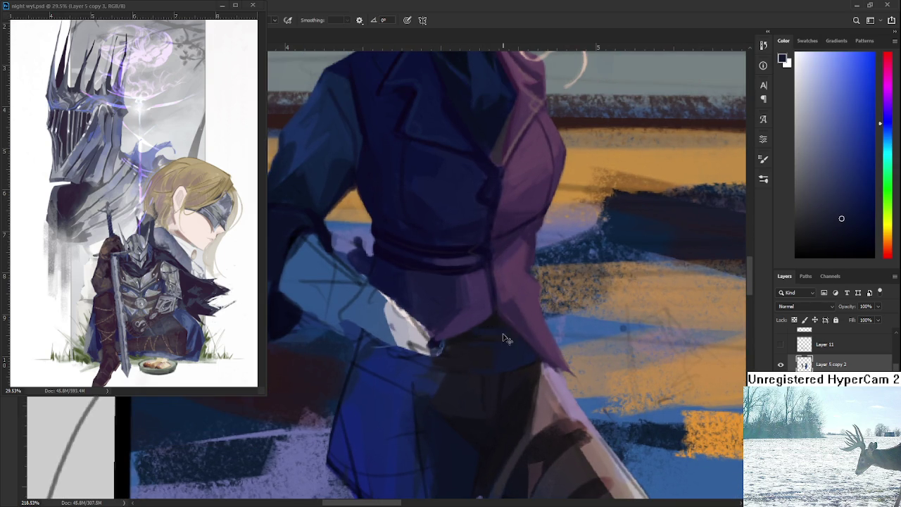
pyautogui.keyDown('alt'); pyautogui.click(490, 319); pyautogui.keyUp('alt')
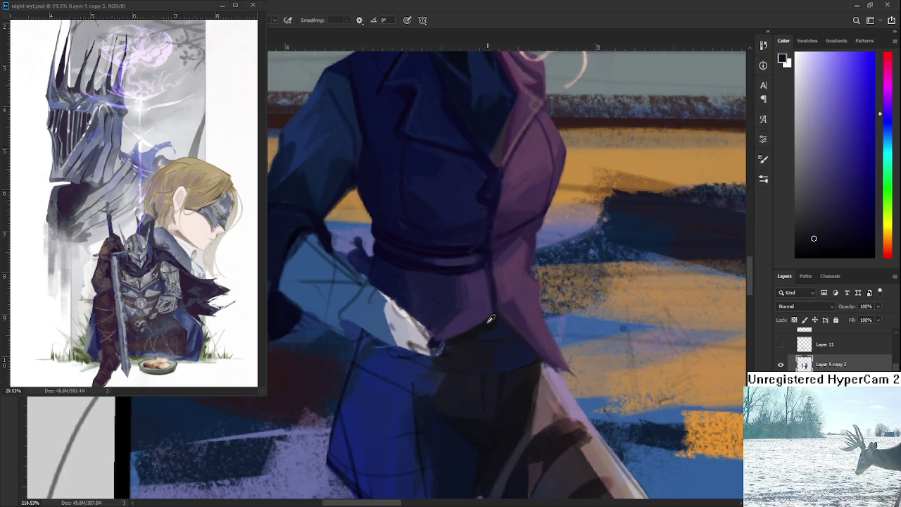
pyautogui.keyDown('alt'); pyautogui.click(495, 328); pyautogui.keyUp('alt')
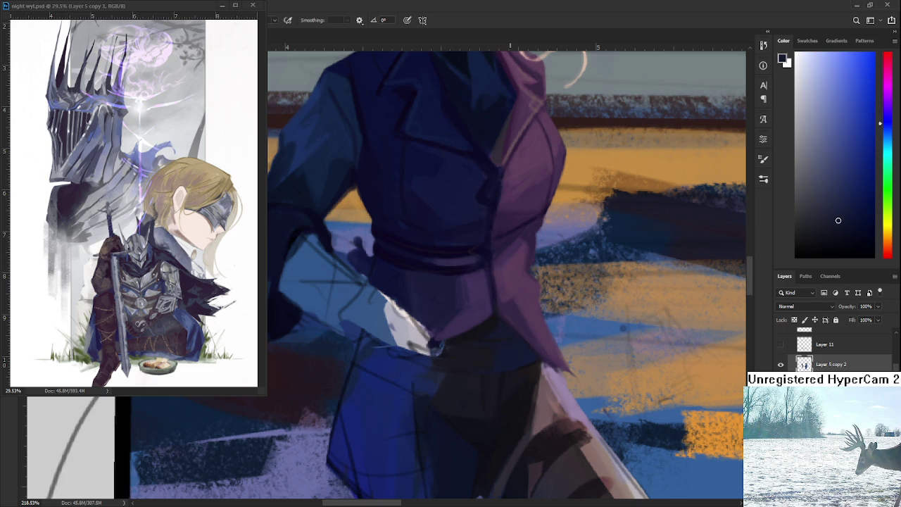
pyautogui.scroll(-3, 494, 328)
# Zoom in and paint dark trouser tones onto the hip and along the trouser fold.
pyautogui.scroll(3, 500, 335)
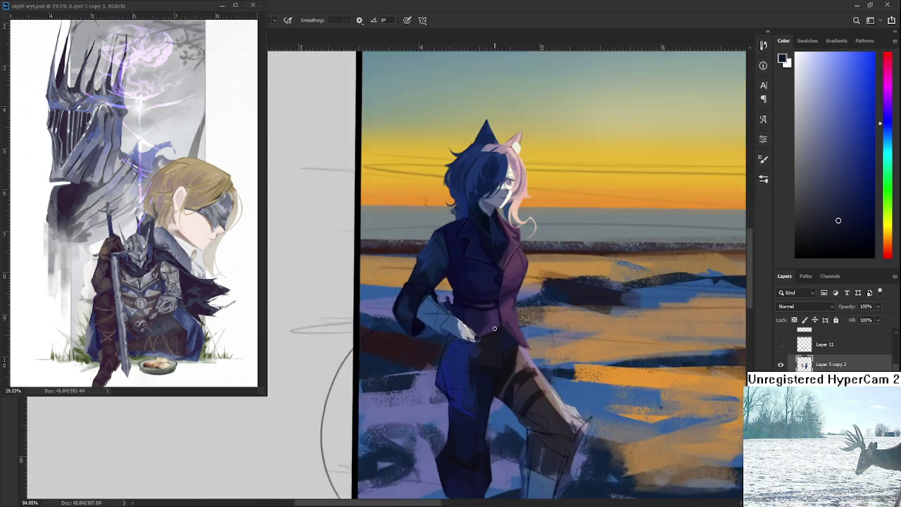
pyautogui.scroll(1, 499, 335)
pyautogui.scroll(1, 464, 378)
pyautogui.scroll(1, 464, 378)
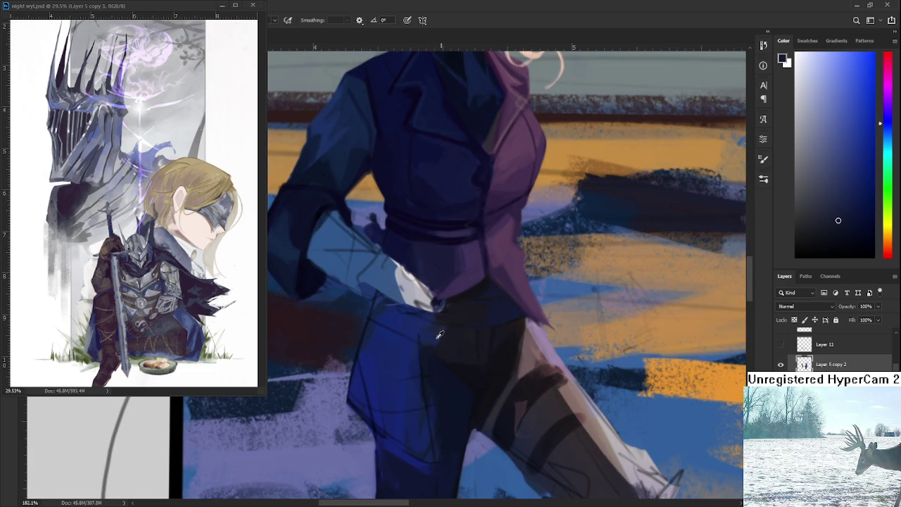
pyautogui.keyDown('alt'); pyautogui.click(443, 341); pyautogui.keyUp('alt')
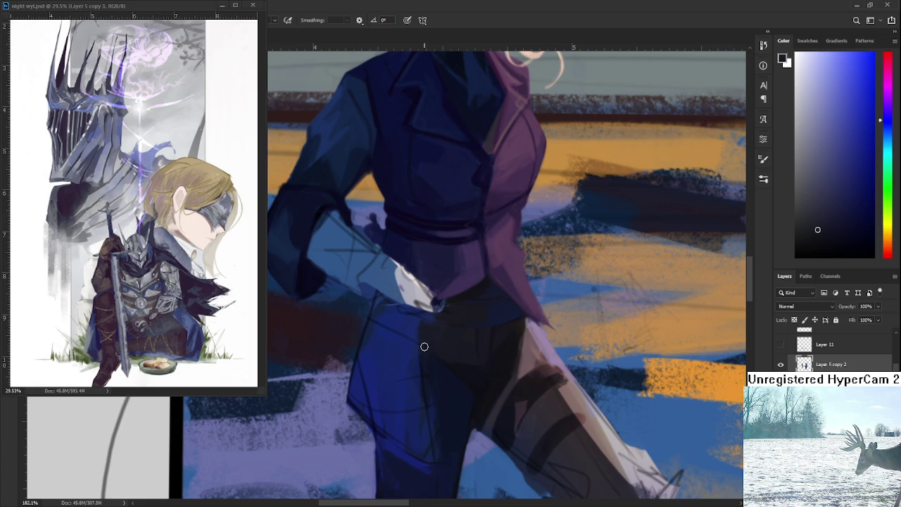
pyautogui.keyDown('alt'); pyautogui.click(425, 325); pyautogui.keyUp('alt')
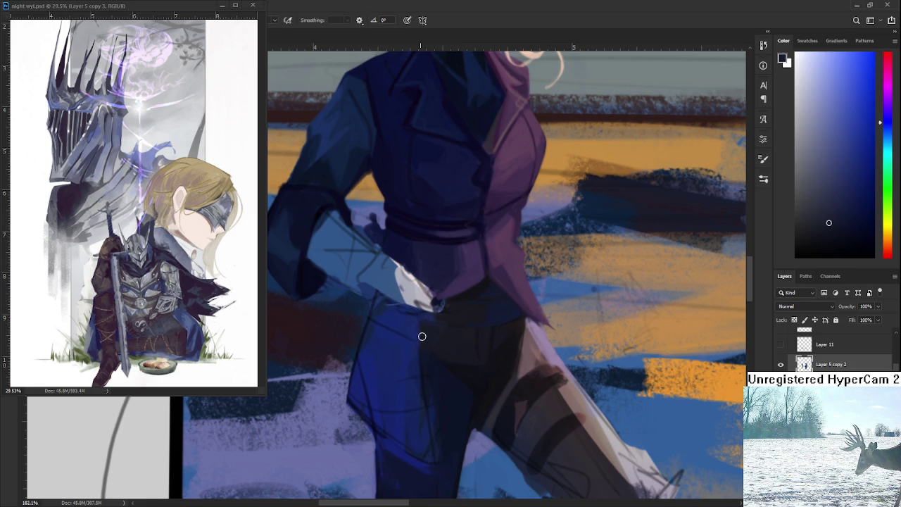
pyautogui.keyDown('alt'); pyautogui.click(424, 329); pyautogui.keyUp('alt')
pyautogui.keyDown('alt'); pyautogui.click(428, 342); pyautogui.keyUp('alt')
pyautogui.keyDown('alt'); pyautogui.click(459, 360); pyautogui.keyUp('alt')
pyautogui.keyDown('alt'); pyautogui.click(425, 344); pyautogui.keyUp('alt')
pyautogui.keyDown('alt'); pyautogui.click(459, 364); pyautogui.keyUp('alt')
# Blend the shadow below the jacket hem into the trouser shading.
pyautogui.keyDown('alt'); pyautogui.click(445, 352); pyautogui.keyUp('alt')
pyautogui.keyDown('alt'); pyautogui.click(436, 342); pyautogui.keyUp('alt')
pyautogui.keyDown('alt'); pyautogui.click(426, 337); pyautogui.keyUp('alt')
pyautogui.keyDown('alt'); pyautogui.click(430, 333); pyautogui.keyUp('alt')
pyautogui.keyDown('alt'); pyautogui.click(431, 340); pyautogui.keyUp('alt')
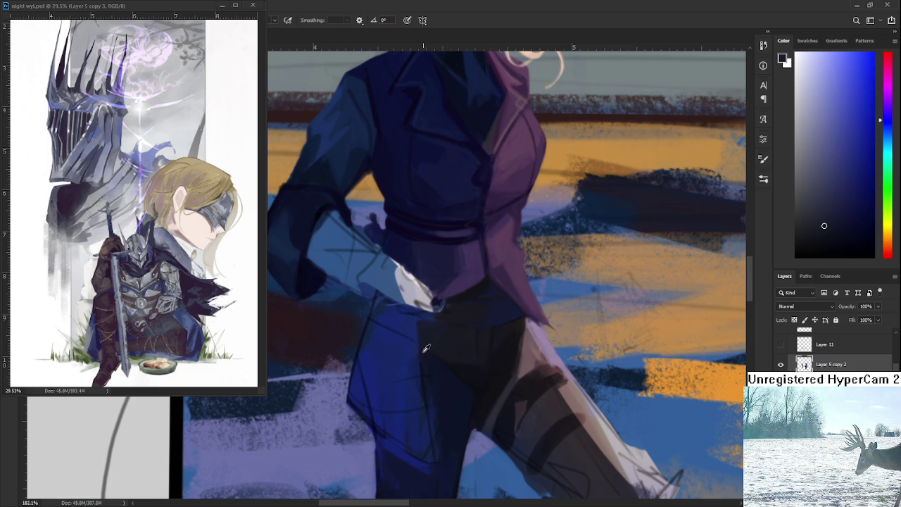
pyautogui.keyDown('alt'); pyautogui.click(424, 352); pyautogui.keyUp('alt')
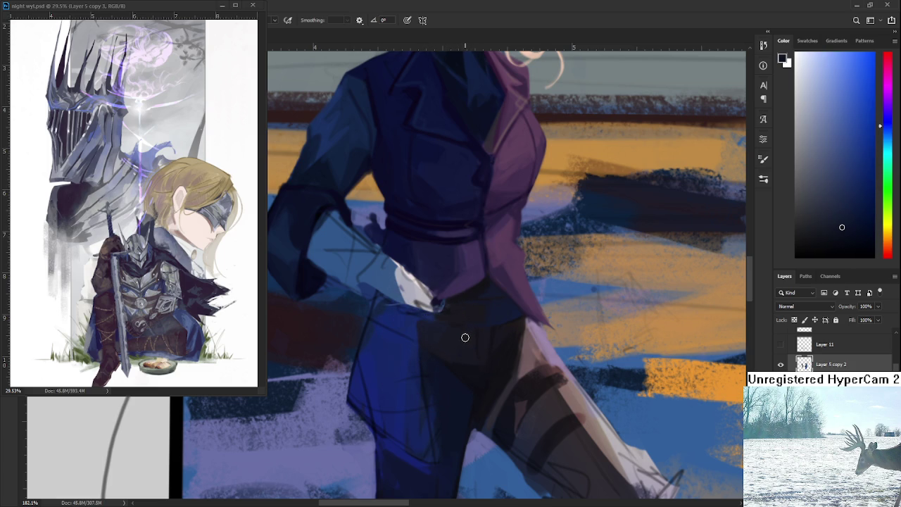
pyautogui.keyDown('alt'); pyautogui.click(461, 335); pyautogui.keyUp('alt')
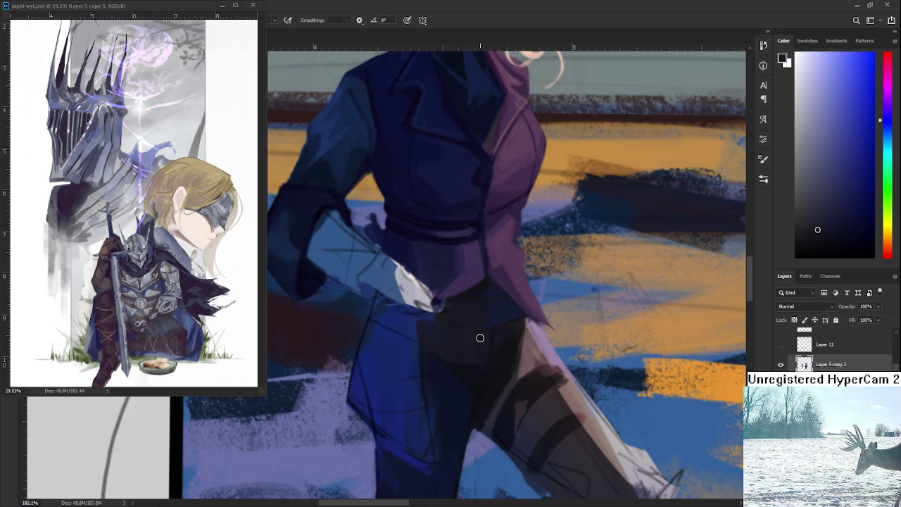
pyautogui.scroll(-5, 473, 338)
pyautogui.scroll(2, 472, 338)
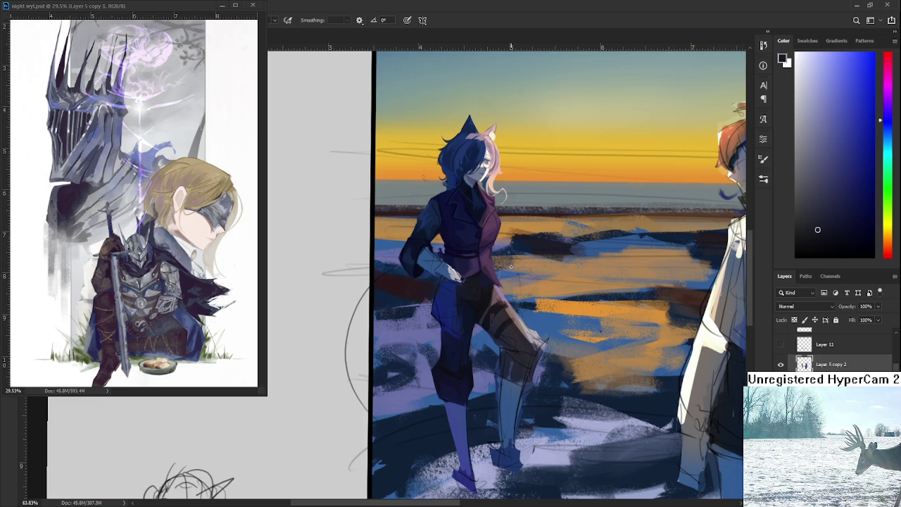
# Zoom in, pick the light purple jacket colour, and paint a short highlight on the belt.
pyautogui.scroll(1, 511, 266)
pyautogui.scroll(1, 502, 277)
pyautogui.scroll(2, 451, 298)
pyautogui.scroll(2, 456, 293)
pyautogui.scroll(1, 458, 293)
pyautogui.scroll(1, 458, 292)
pyautogui.scroll(-1, 456, 303)
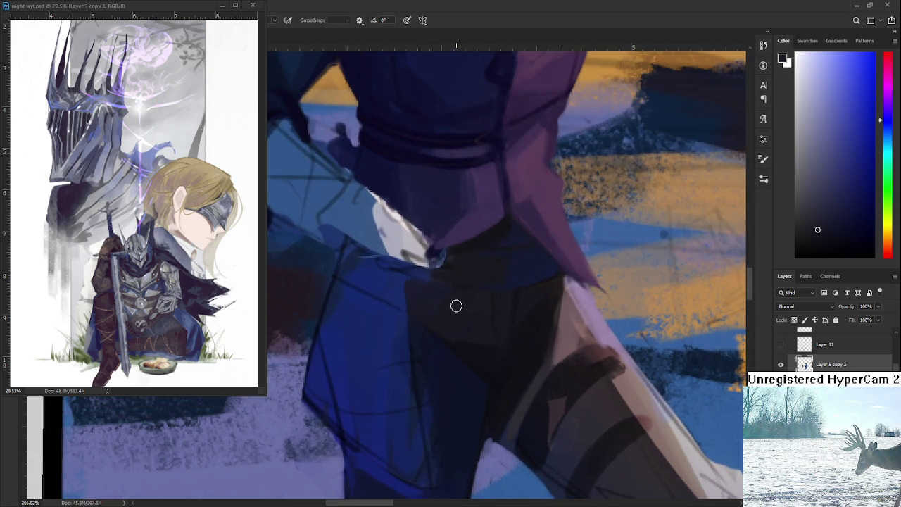
pyautogui.scroll(-1, 502, 311)
pyautogui.keyDown('alt'); pyautogui.click(501, 347); pyautogui.keyUp('alt')
pyautogui.moveTo(537, 323); pyautogui.dragTo(567, 305)
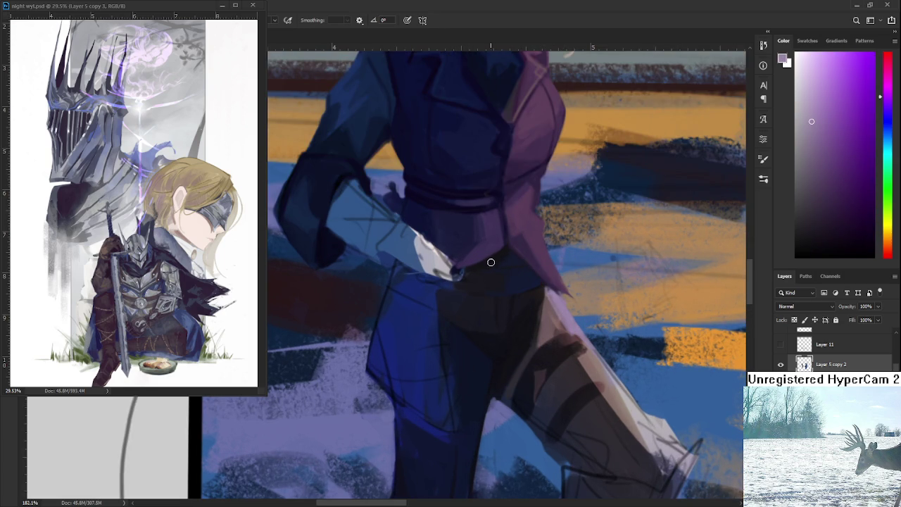
pyautogui.moveTo(488, 256); pyautogui.dragTo(491, 266)
# Resample the belt's near-black tone and zoom out to view the whole scene.
pyautogui.keyDown('alt'); pyautogui.click(507, 252); pyautogui.keyUp('alt')
pyautogui.keyDown('alt'); pyautogui.click(492, 262); pyautogui.keyUp('alt')
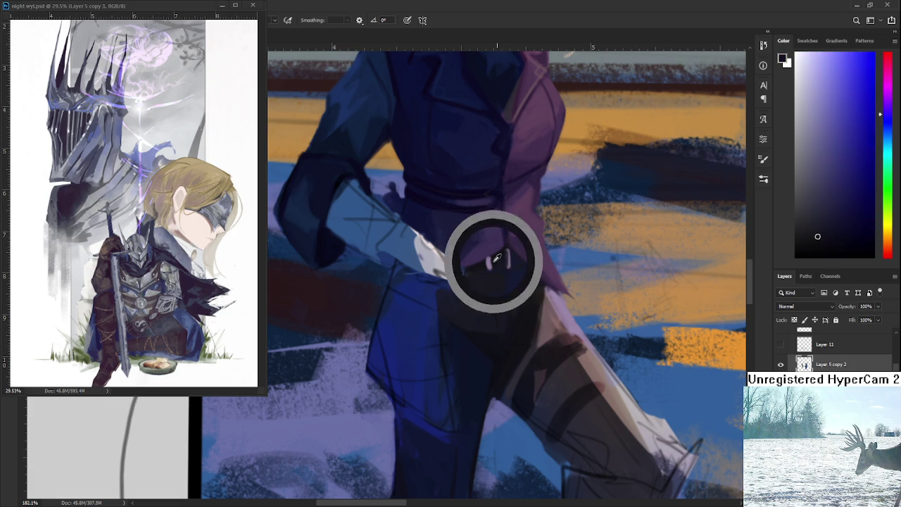
pyautogui.scroll(-3, 533, 273)
pyautogui.scroll(-3, 533, 273)
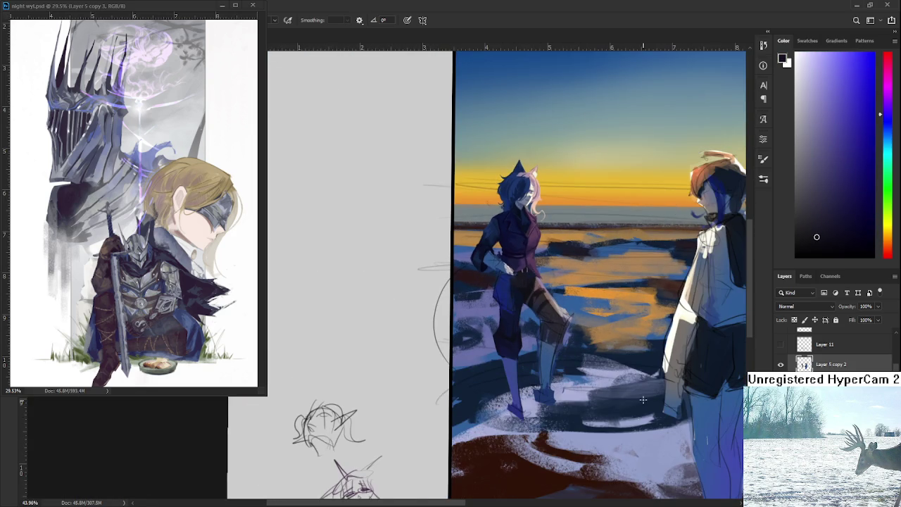
pyautogui.scroll(-1, 548, 314)
pyautogui.hscroll(2, 544, 383)
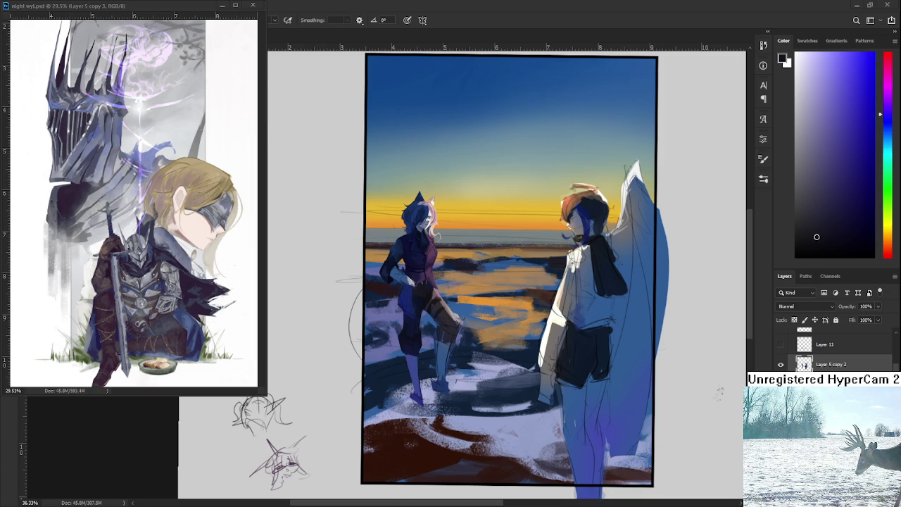
pyautogui.scroll(2, 454, 299)
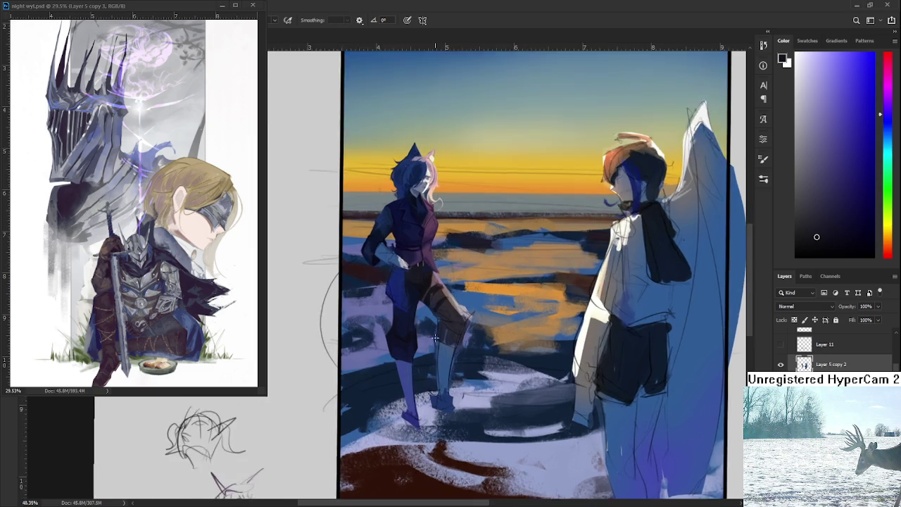
pyautogui.scroll(2, 455, 300)
pyautogui.scroll(2, 454, 300)
pyautogui.scroll(1, 454, 299)
pyautogui.scroll(-1, 454, 299)
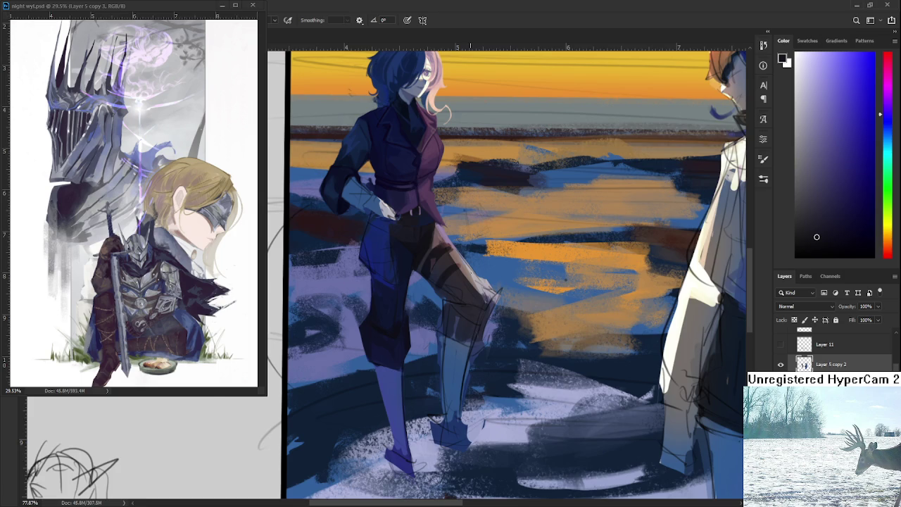
# Sample dark tones around the figure's hip and brighten the chosen colour slightly in the Color panel.
pyautogui.scroll(5, 492, 267)
pyautogui.scroll(-2, 418, 235)
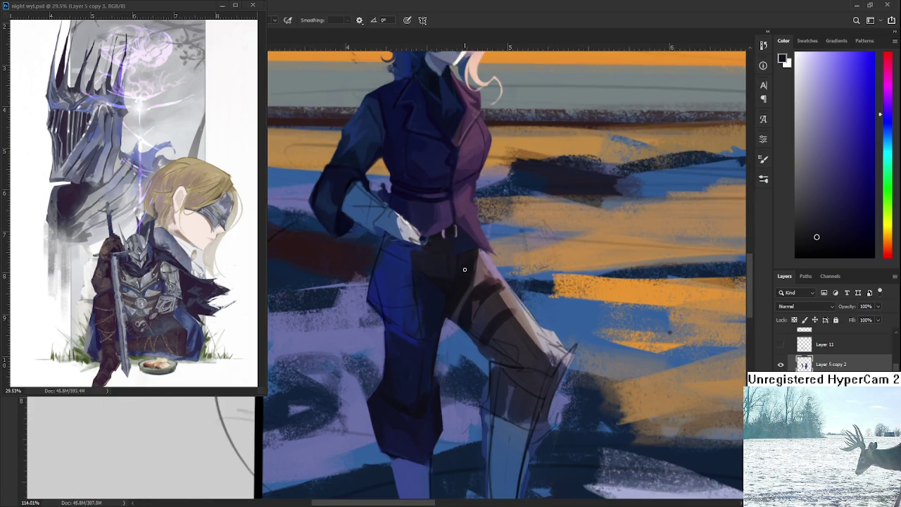
pyautogui.moveTo(456, 296); pyautogui.dragTo(448, 286)
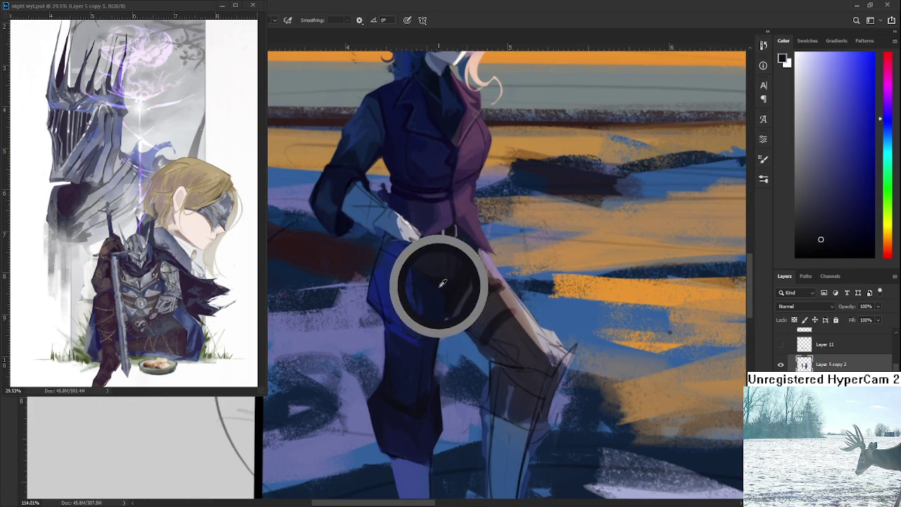
pyautogui.moveTo(448, 287); pyautogui.dragTo(451, 301)
pyautogui.keyDown('alt'); pyautogui.click(446, 293); pyautogui.keyUp('alt')
pyautogui.keyDown('alt'); pyautogui.click(442, 289); pyautogui.keyUp('alt')
pyautogui.keyDown('alt'); pyautogui.click(441, 294); pyautogui.keyUp('alt')
pyautogui.keyDown('alt'); pyautogui.click(448, 295); pyautogui.keyUp('alt')
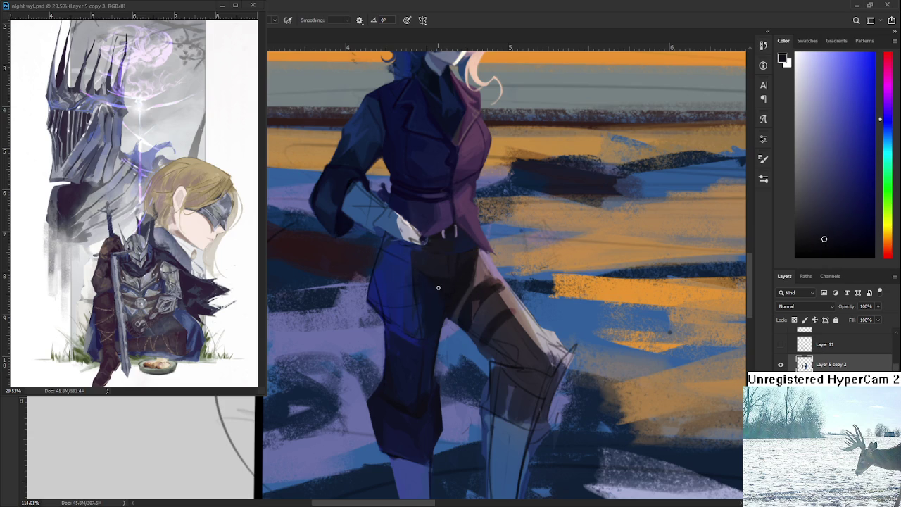
pyautogui.keyDown('alt'); pyautogui.click(430, 282); pyautogui.keyUp('alt')
pyautogui.keyDown('alt'); pyautogui.click(430, 282); pyautogui.keyUp('alt')
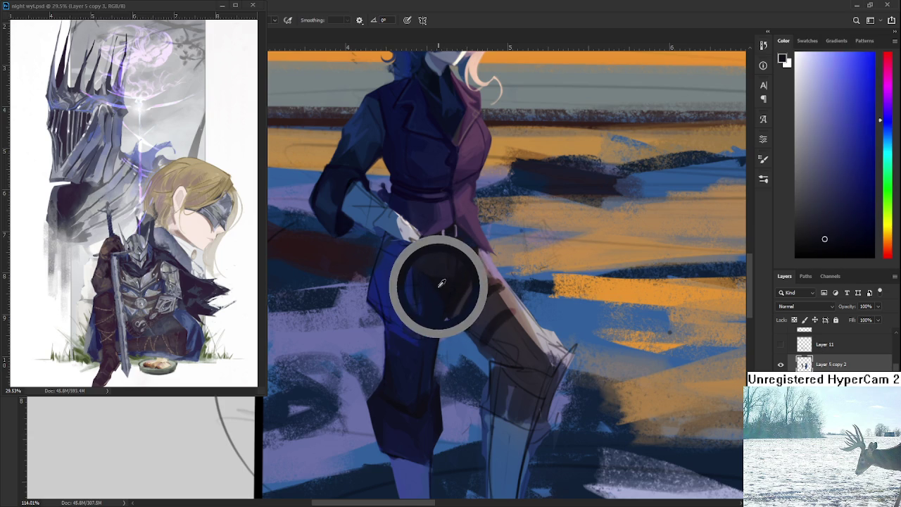
pyautogui.moveTo(477, 307); pyautogui.dragTo(467, 370)
pyautogui.keyDown('alt'); pyautogui.click(438, 337); pyautogui.keyUp('alt')
pyautogui.keyDown('alt'); pyautogui.click(442, 338); pyautogui.keyUp('alt')
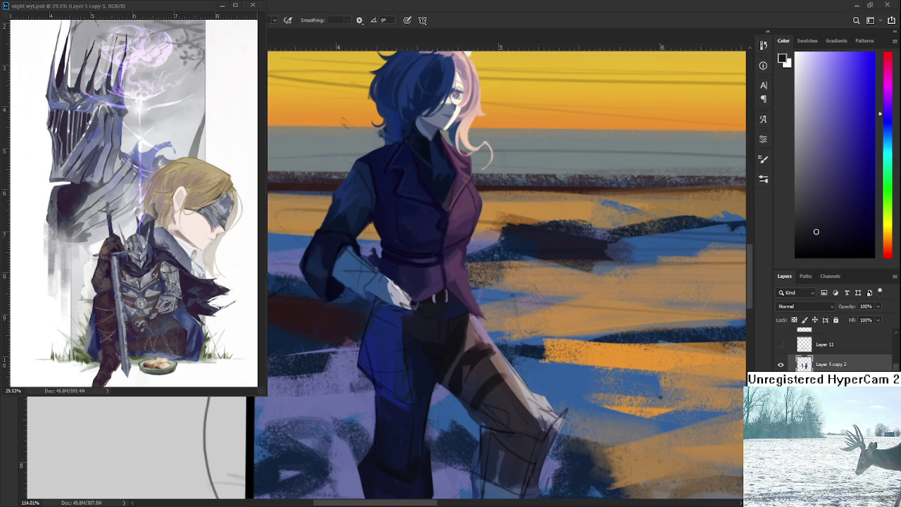
# Pick orange from the sunset sky and brush a small glint onto the belt buckle.
pyautogui.scroll(-3, 479, 250)
pyautogui.scroll(-3, 479, 250)
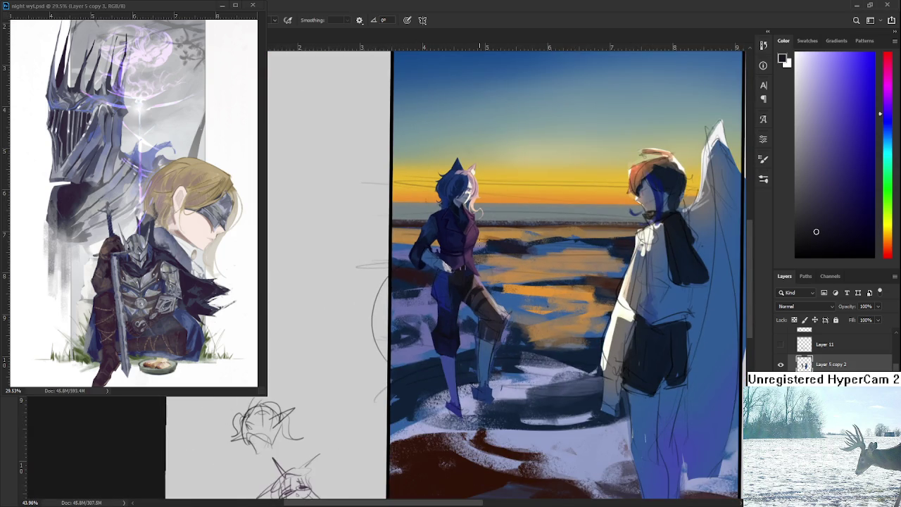
pyautogui.scroll(2, 470, 269)
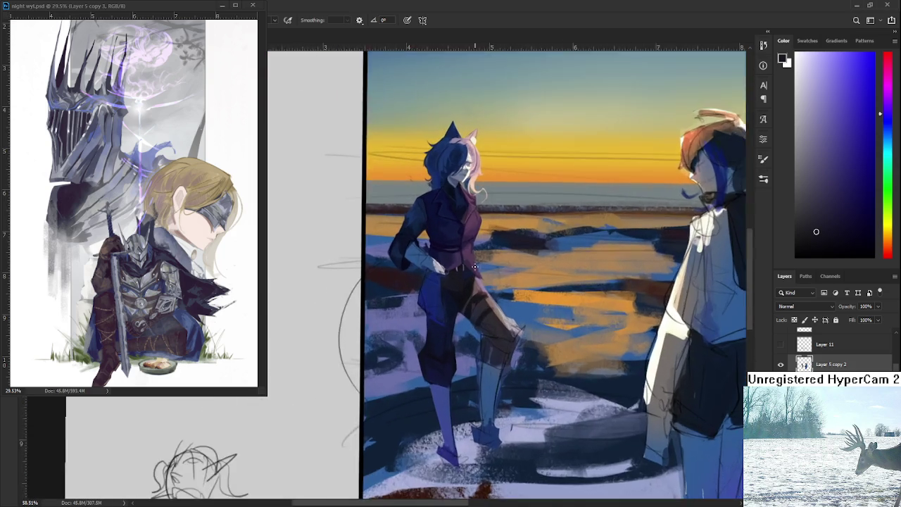
pyautogui.scroll(5, 464, 271)
pyautogui.scroll(2, 450, 282)
pyautogui.scroll(1, 447, 285)
pyautogui.moveTo(447, 285); pyautogui.dragTo(458, 319)
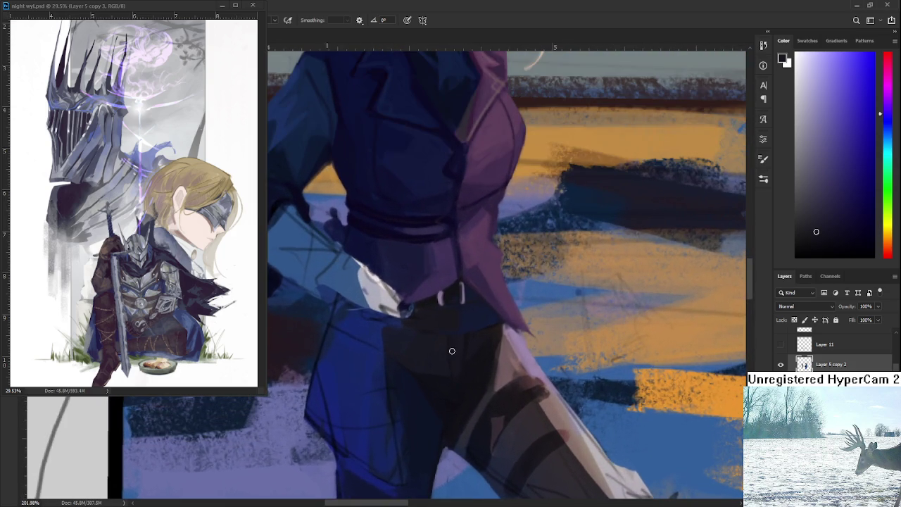
pyautogui.keyDown('alt'); pyautogui.click(688, 395); pyautogui.keyUp('alt')
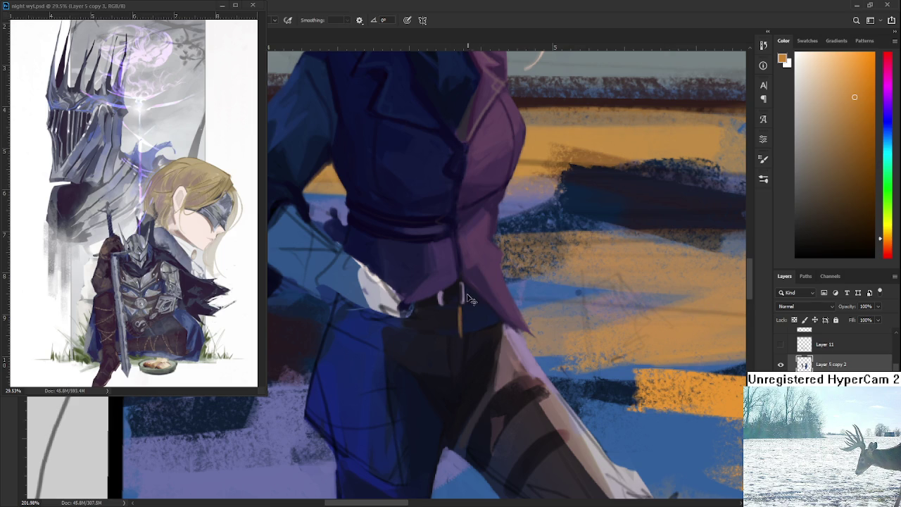
pyautogui.moveTo(462, 287); pyautogui.dragTo(462, 304)
# Centre the whole painting in the view to review the buckle.
pyautogui.scroll(2, 457, 324)
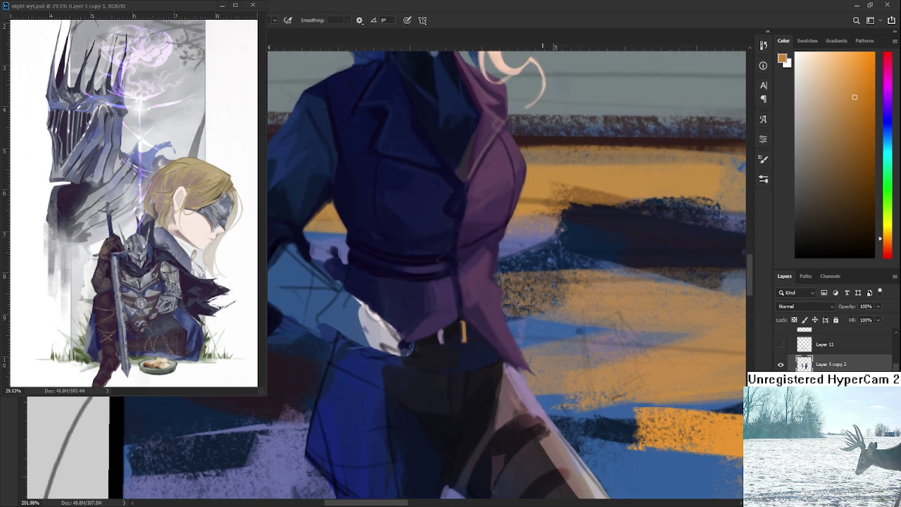
pyautogui.scroll(-4, 543, 331)
pyautogui.scroll(-2, 547, 274)
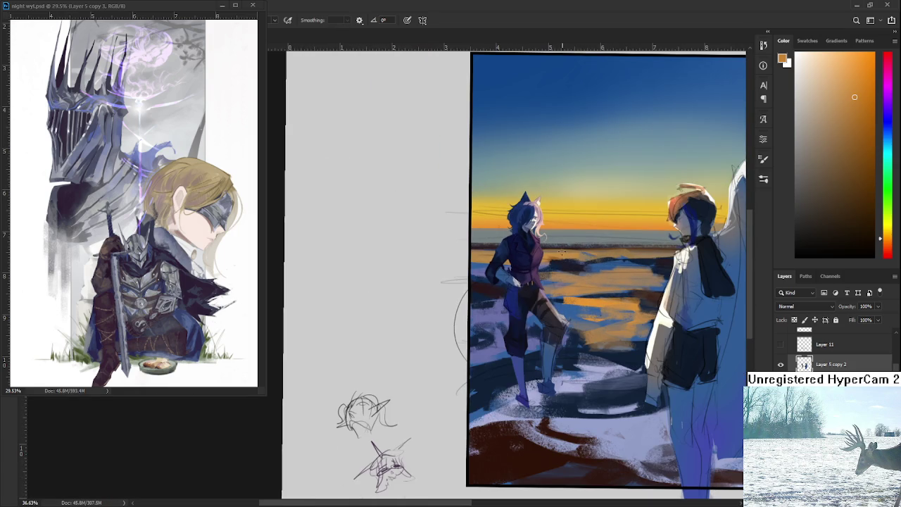
pyautogui.scroll(-1, 561, 251)
pyautogui.scroll(1, 584, 290)
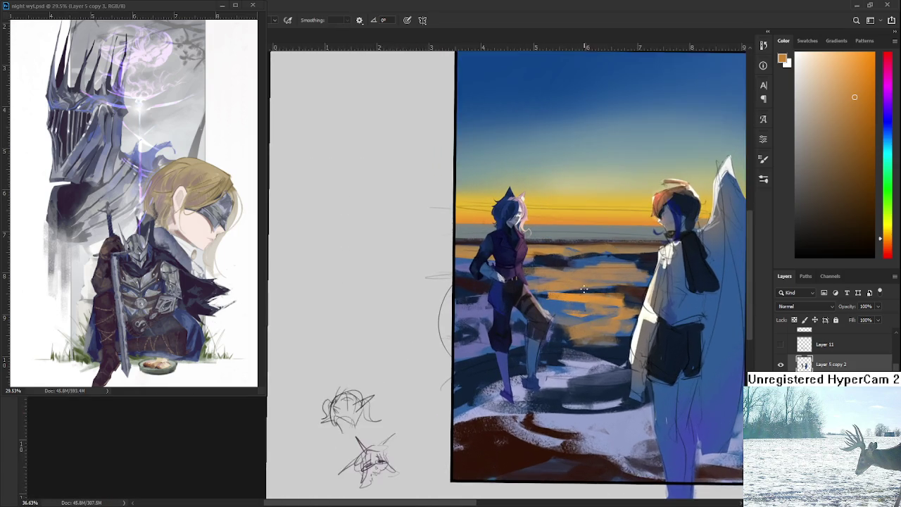
pyautogui.moveTo(583, 290); pyautogui.dragTo(513, 292)
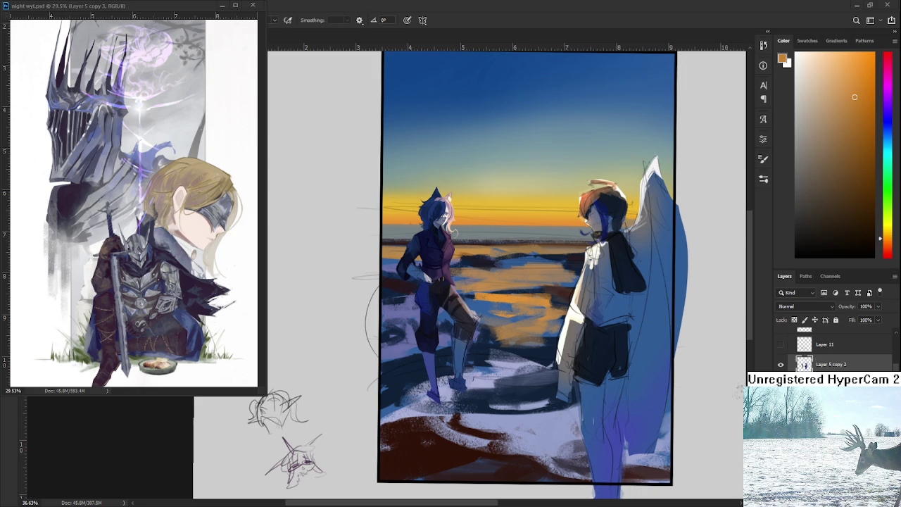
# Open Raid.psd from the Home screen's recent files and zoom into the armoured head.
pyautogui.click(222, 5)
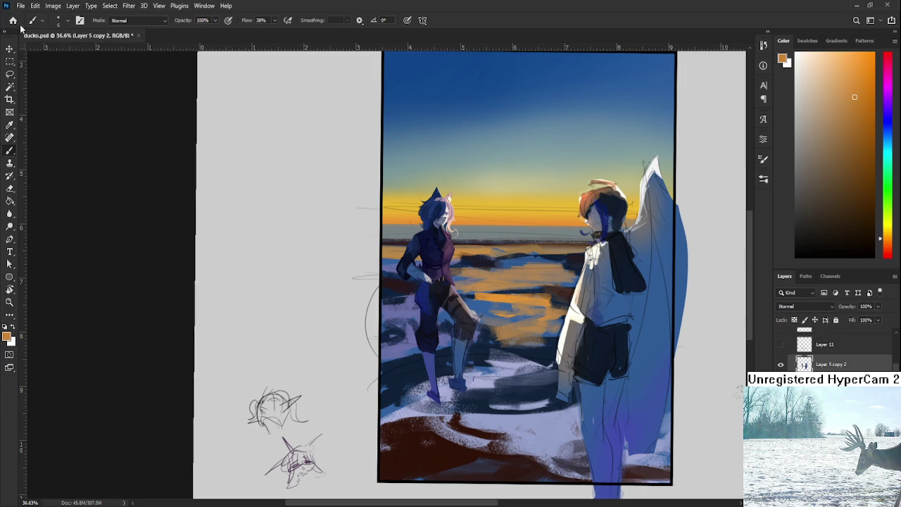
pyautogui.click(10, 21)
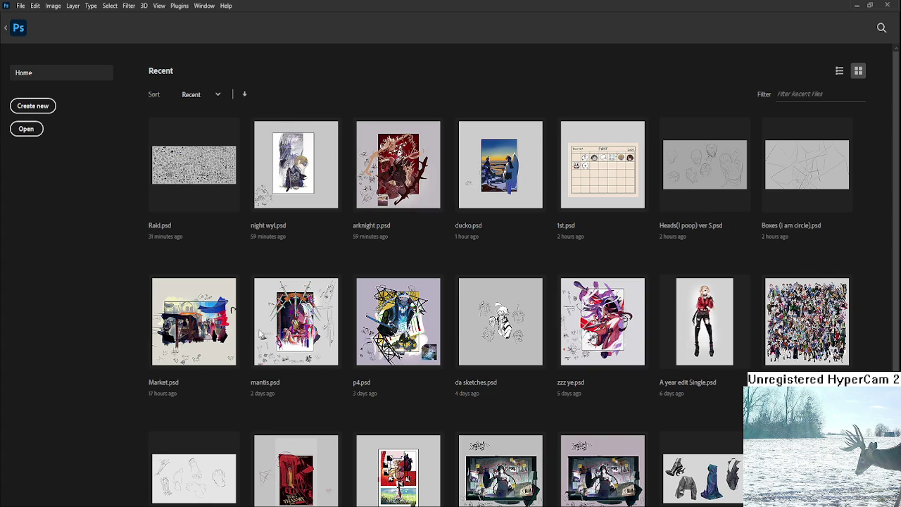
pyautogui.click(193, 164)
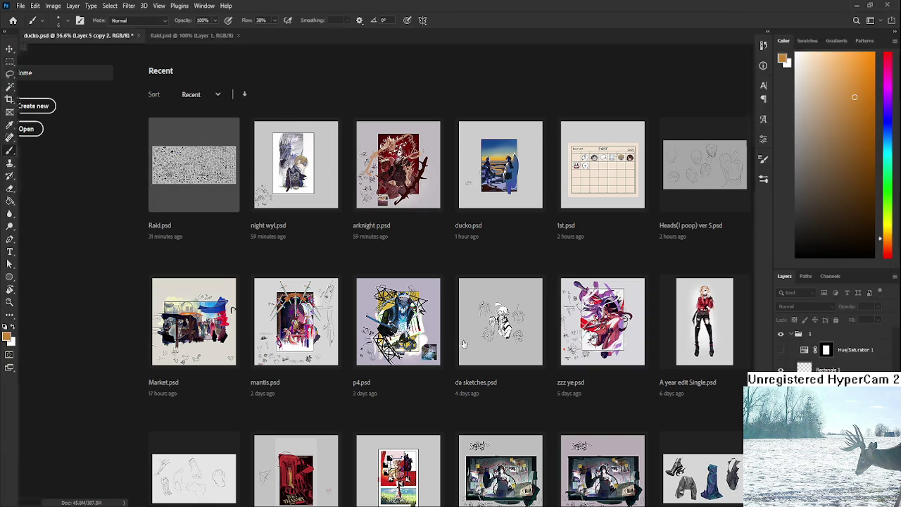
pyautogui.scroll(2, 330, 273)
pyautogui.scroll(2, 331, 272)
pyautogui.scroll(3, 503, 359)
pyautogui.scroll(2, 504, 359)
pyautogui.scroll(1, 504, 359)
pyautogui.scroll(2, 504, 358)
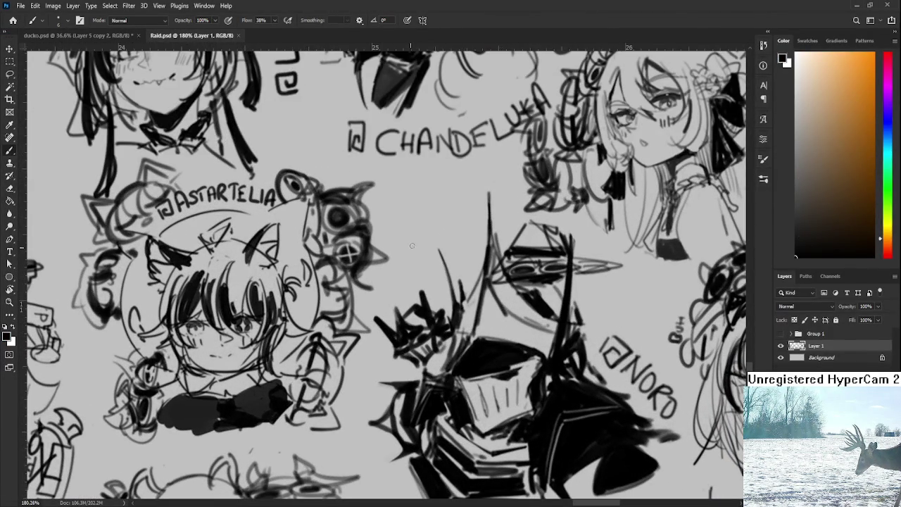
# Sketch thin dark strokes into the spiky hair, undoing and redrawing rejected ones.
pyautogui.moveTo(403, 279); pyautogui.dragTo(418, 305)
pyautogui.hotkey('ctrl', 'z')
pyautogui.moveTo(405, 274); pyautogui.dragTo(418, 307)
pyautogui.hotkey('ctrl', 'z')
pyautogui.moveTo(415, 271)
pyautogui.mouseDown()
pyautogui.moveTo(443, 279)
pyautogui.moveTo(411, 307)
pyautogui.moveTo(439, 296)
pyautogui.moveTo(434, 304)
pyautogui.moveTo(470, 233)
pyautogui.moveTo(444, 261)
pyautogui.mouseUp()
pyautogui.hotkey('ctrl', 'z')
pyautogui.hotkey('ctrl', 'z')
pyautogui.hotkey('ctrl', 'z')
pyautogui.moveTo(462, 269); pyautogui.dragTo(429, 290)
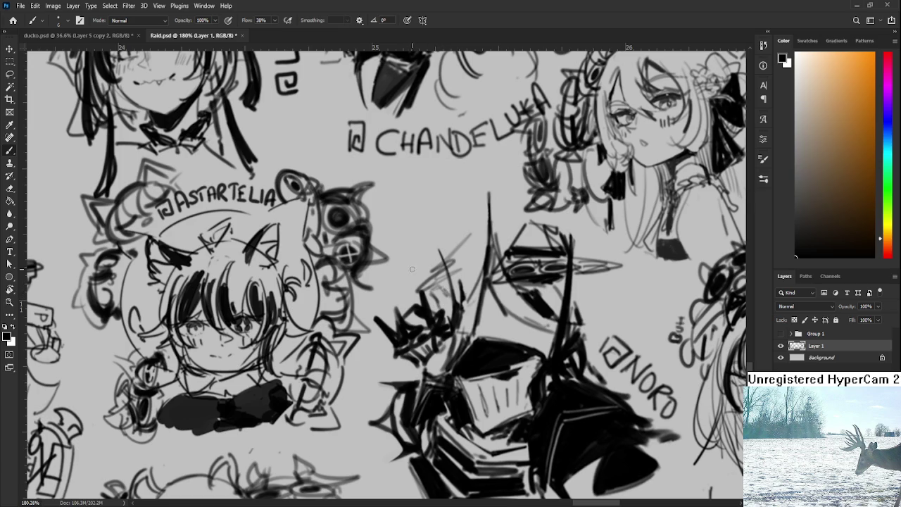
pyautogui.moveTo(433, 283)
pyautogui.mouseDown()
pyautogui.moveTo(418, 291)
pyautogui.moveTo(435, 275)
pyautogui.mouseUp()
# Zoom out and switch back to the ducko.psd painting.
pyautogui.scroll(-4, 445, 45)
pyautogui.scroll(-1, 445, 45)
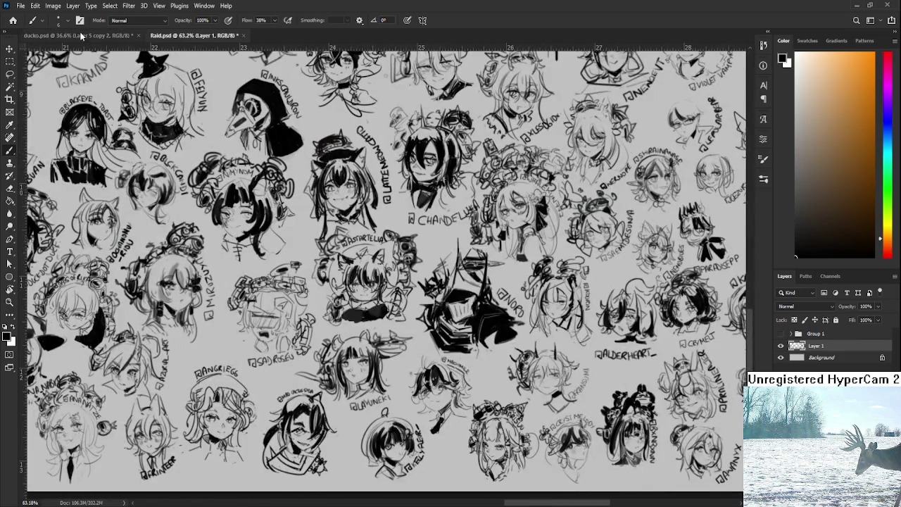
pyautogui.hotkey('ctrl', 'Tab')
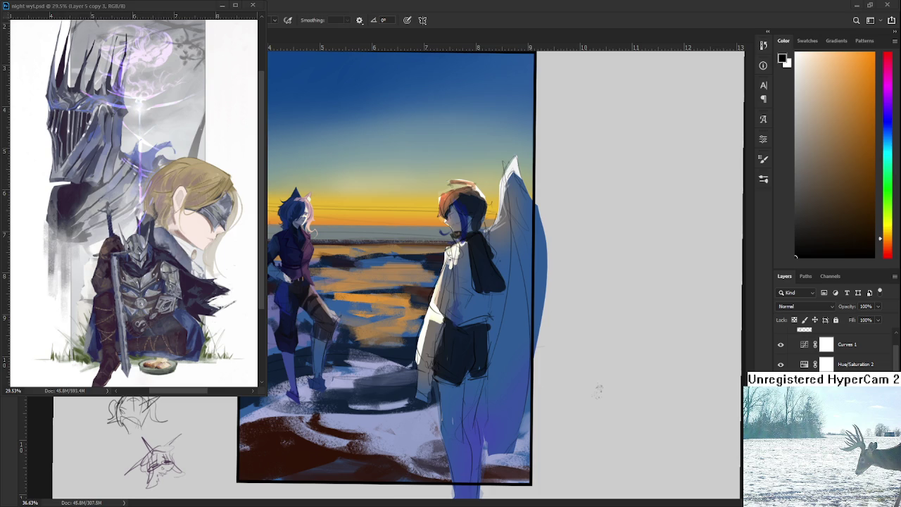
# Close the Raid.psd document tab, returning to the ducko.psd sunset painting.
pyautogui.scroll(2, 597, 390)
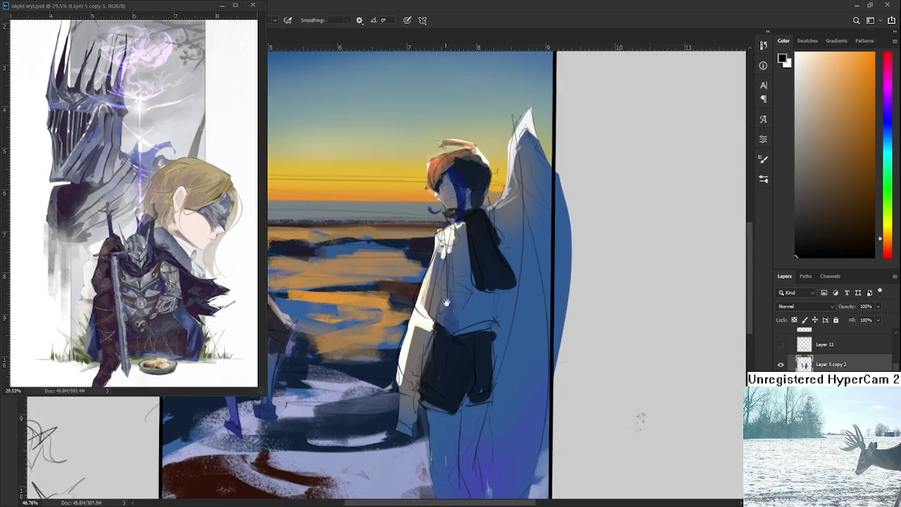
pyautogui.hscroll(-3, 422, 366)
pyautogui.click(202, 37)
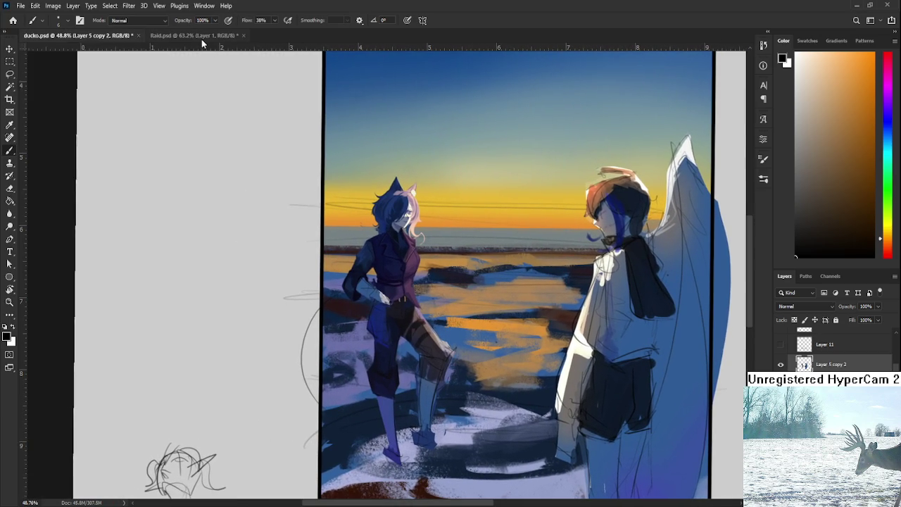
pyautogui.click(238, 36)
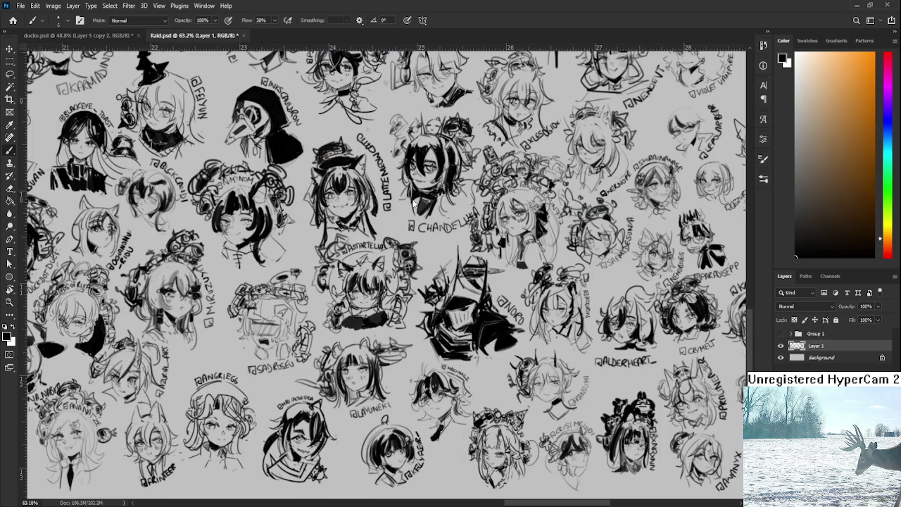
pyautogui.click(238, 35)
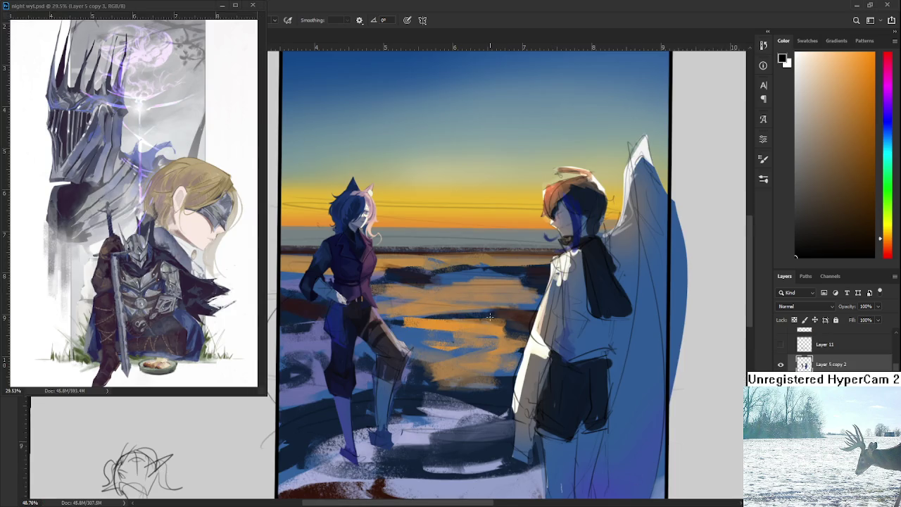
pyautogui.scroll(2, 476, 325)
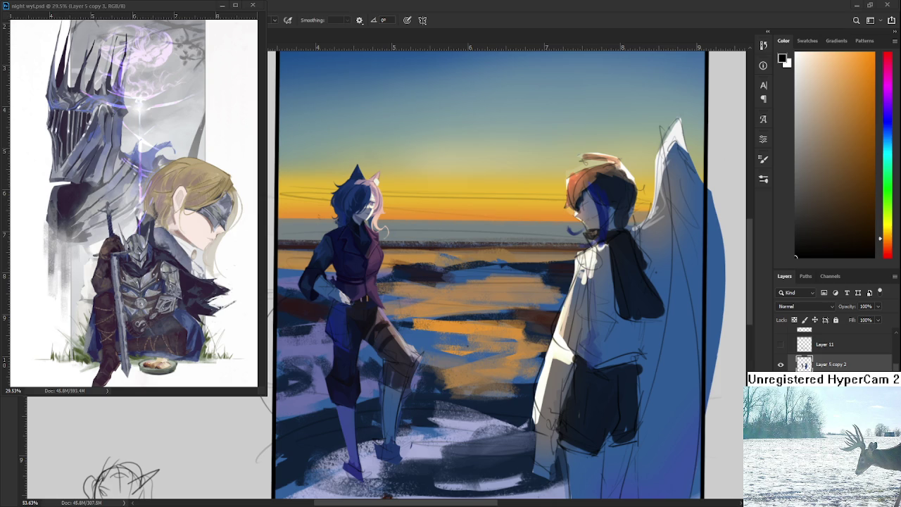
pyautogui.scroll(5, 351, 282)
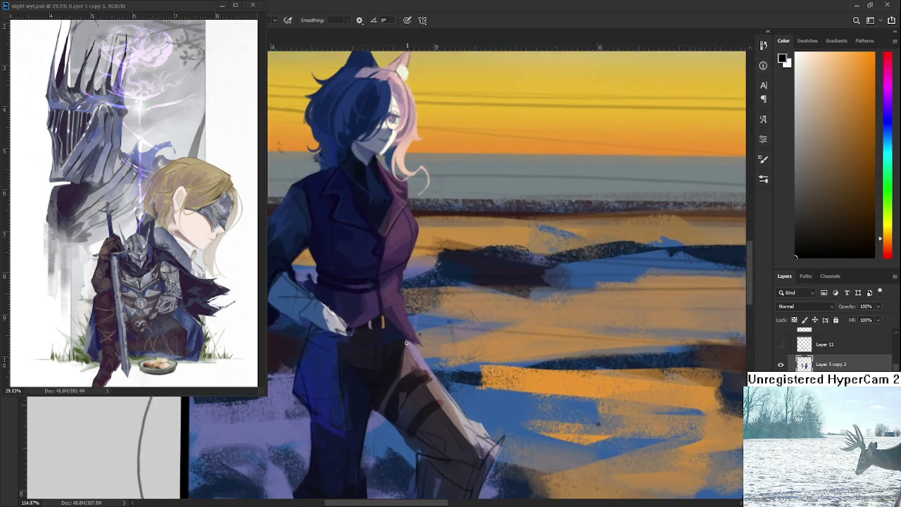
# Sample dark purples from the jacket and paint the upper waist folds.
pyautogui.moveTo(394, 436)
pyautogui.mouseDown()
pyautogui.moveTo(409, 367)
pyautogui.moveTo(461, 369)
pyautogui.mouseUp()
pyautogui.scroll(1, 451, 313)
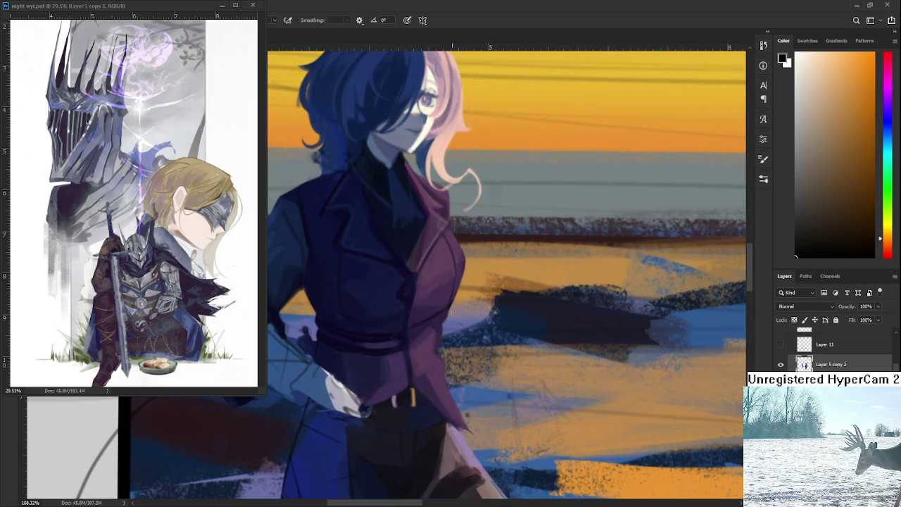
pyautogui.keyDown('alt'); pyautogui.click(442, 317); pyautogui.keyUp('alt')
pyautogui.keyDown('alt'); pyautogui.click(432, 317); pyautogui.keyUp('alt')
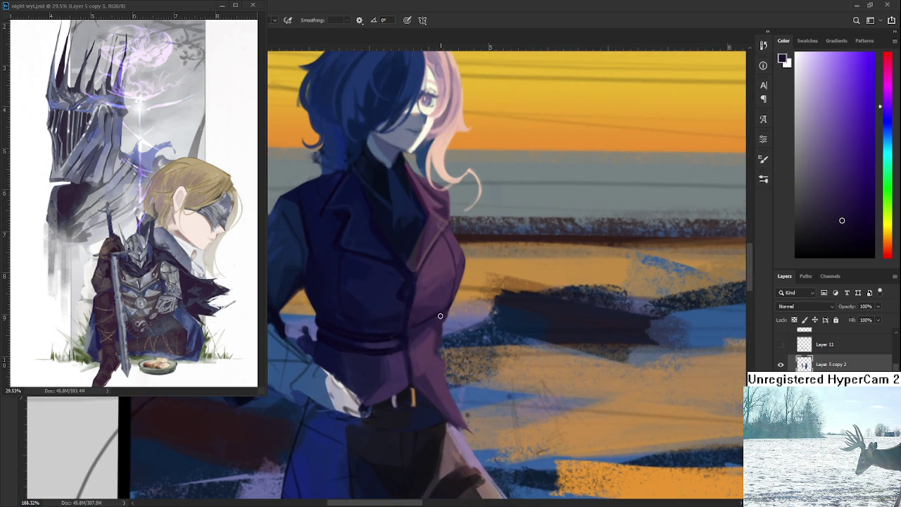
pyautogui.keyDown('alt'); pyautogui.click(423, 324); pyautogui.keyUp('alt')
pyautogui.keyDown('alt'); pyautogui.click(420, 328); pyautogui.keyUp('alt')
pyautogui.keyDown('alt'); pyautogui.click(438, 316); pyautogui.keyUp('alt')
pyautogui.moveTo(432, 321); pyautogui.dragTo(435, 293)
pyautogui.keyDown('alt'); pyautogui.click(440, 287); pyautogui.keyUp('alt')
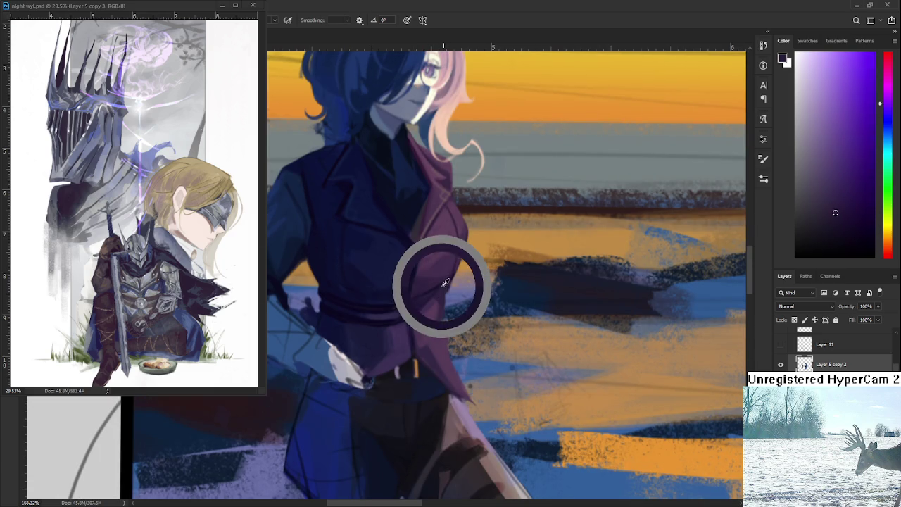
pyautogui.scroll(-1, 443, 288)
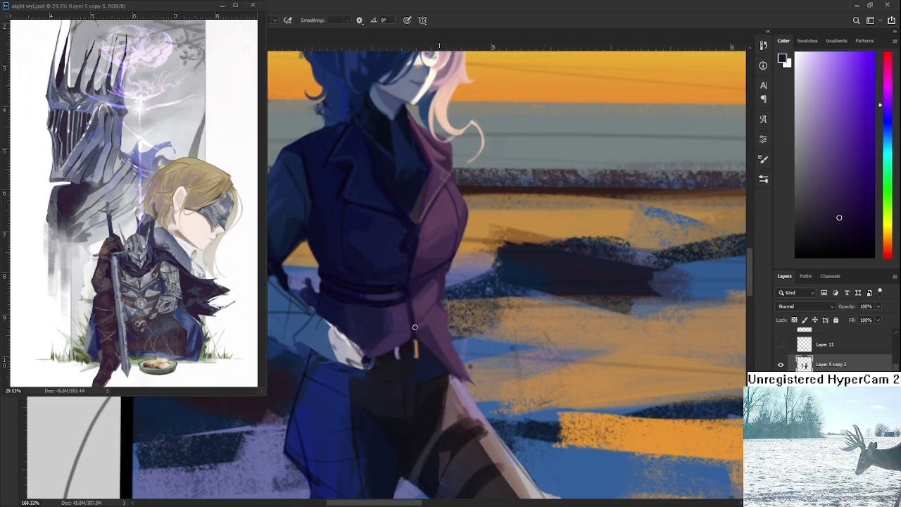
pyautogui.keyDown('alt'); pyautogui.click(438, 307); pyautogui.keyUp('alt')
pyautogui.keyDown('alt'); pyautogui.click(430, 311); pyautogui.keyUp('alt')
pyautogui.keyDown('alt'); pyautogui.click(437, 305); pyautogui.keyUp('alt')
pyautogui.keyDown('alt'); pyautogui.click(438, 312); pyautogui.keyUp('alt')
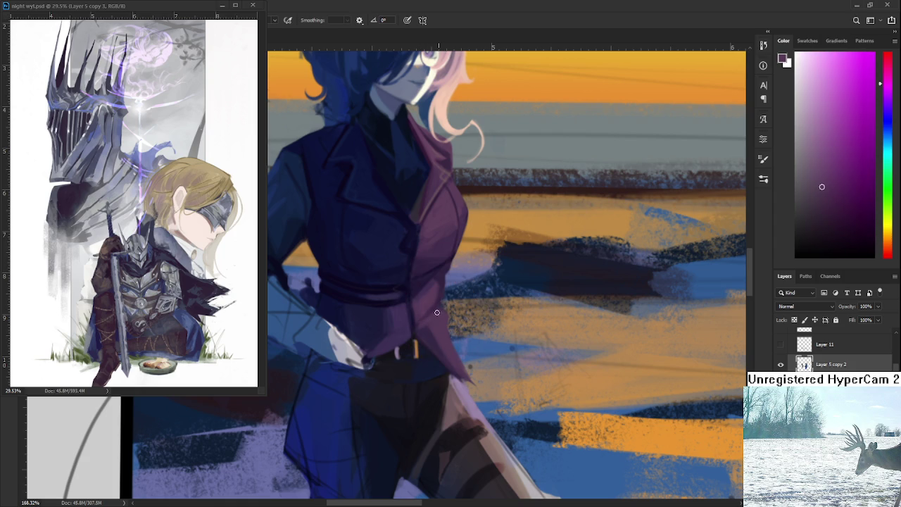
# Sample jacket purples near the belt and paint the lower jacket hem.
pyautogui.scroll(-2, 427, 311)
pyautogui.scroll(-2, 430, 315)
pyautogui.scroll(-2, 433, 319)
pyautogui.scroll(2, 436, 322)
pyautogui.scroll(2, 436, 322)
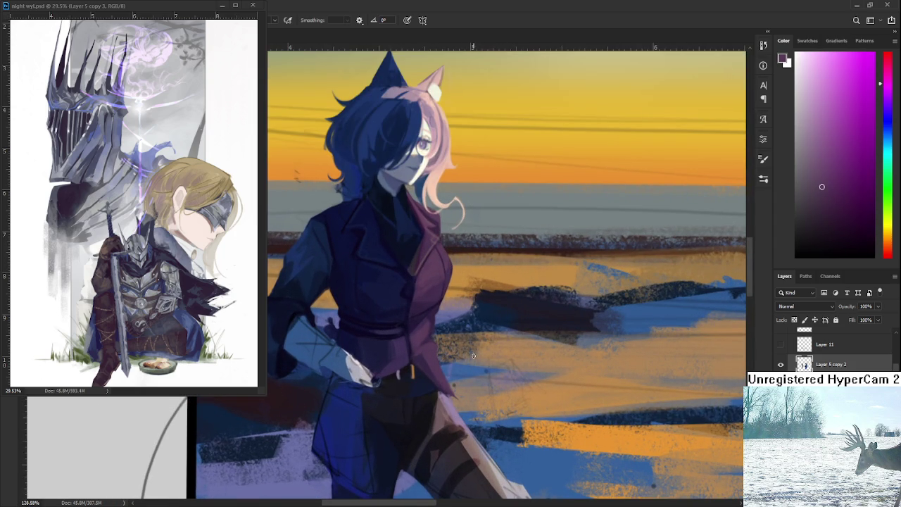
pyautogui.scroll(-1, 422, 312)
pyautogui.keyDown('alt'); pyautogui.click(444, 326); pyautogui.keyUp('alt')
pyautogui.keyDown('alt'); pyautogui.click(430, 372); pyautogui.keyUp('alt')
pyautogui.keyDown('alt'); pyautogui.click(426, 370); pyautogui.keyUp('alt')
pyautogui.keyDown('alt'); pyautogui.click(438, 372); pyautogui.keyUp('alt')
pyautogui.moveTo(440, 384); pyautogui.dragTo(440, 354)
pyautogui.keyDown('alt'); pyautogui.click(421, 347); pyautogui.keyUp('alt')
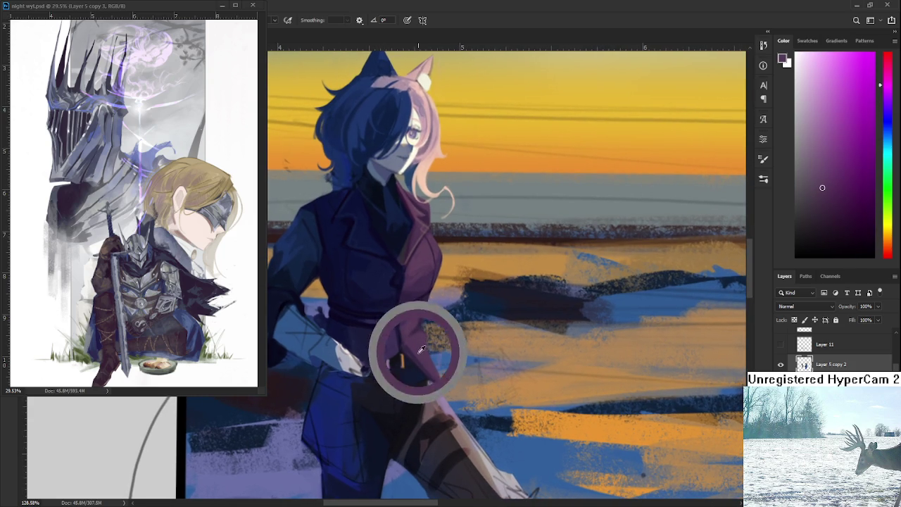
# Switch to the Eraser, then return to the Brush with a darker jacket purple.
pyautogui.press('e')
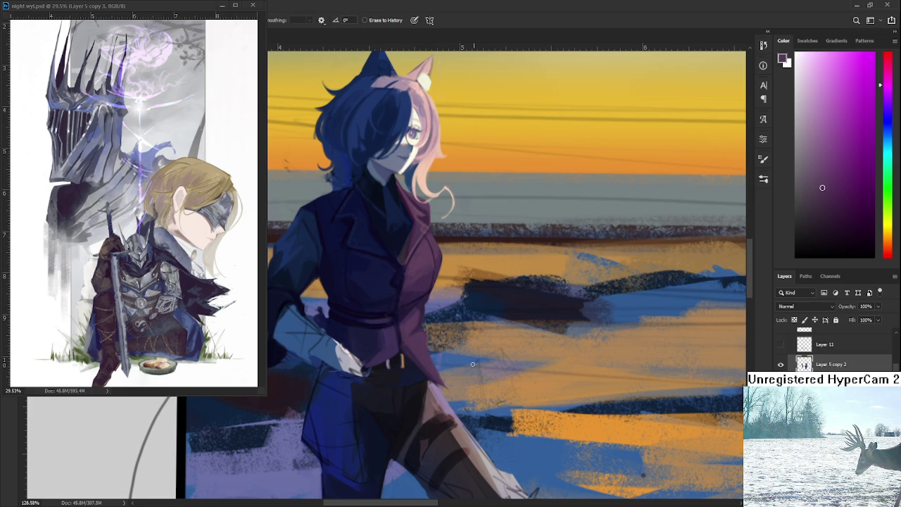
pyautogui.moveTo(440, 313); pyautogui.dragTo(420, 355)
pyautogui.press('b')
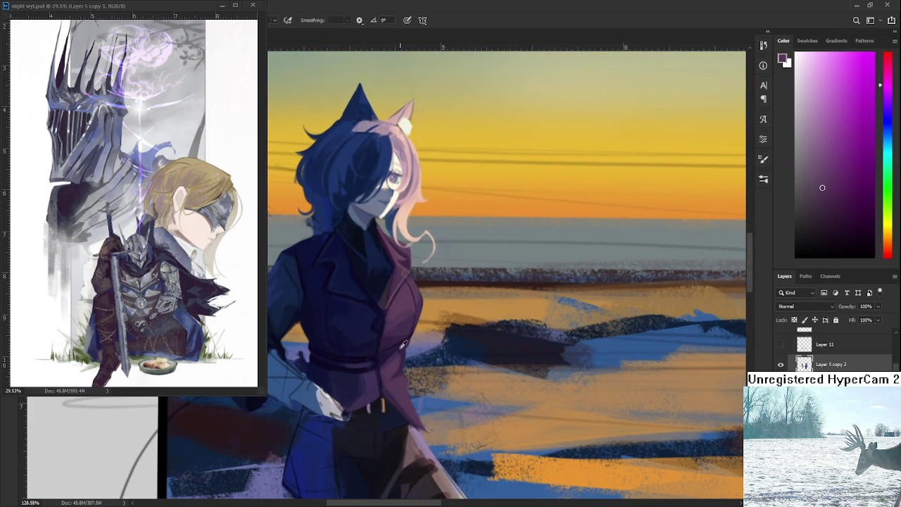
pyautogui.keyDown('alt'); pyautogui.click(403, 347); pyautogui.keyUp('alt')
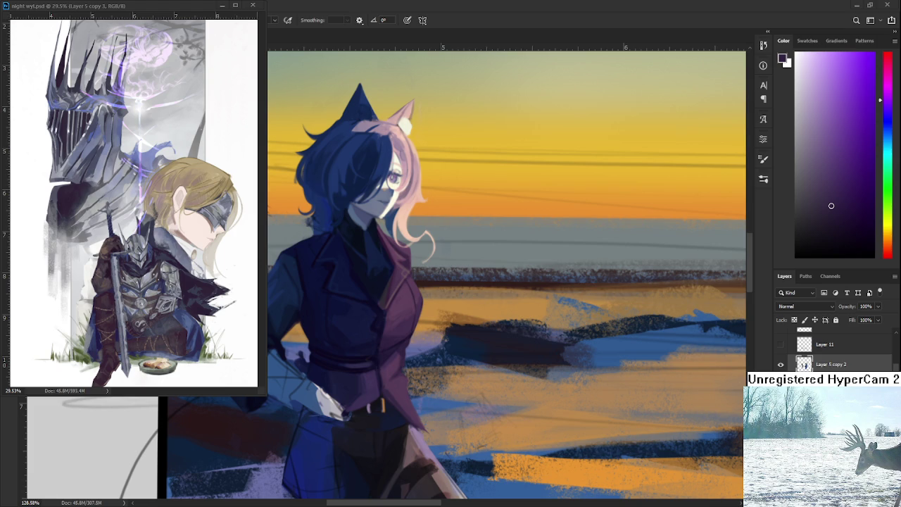
pyautogui.scroll(1, 466, 410)
# Zoom in and sample several purple tones from the figure's coat.
pyautogui.scroll(1, 467, 411)
pyautogui.scroll(1, 457, 352)
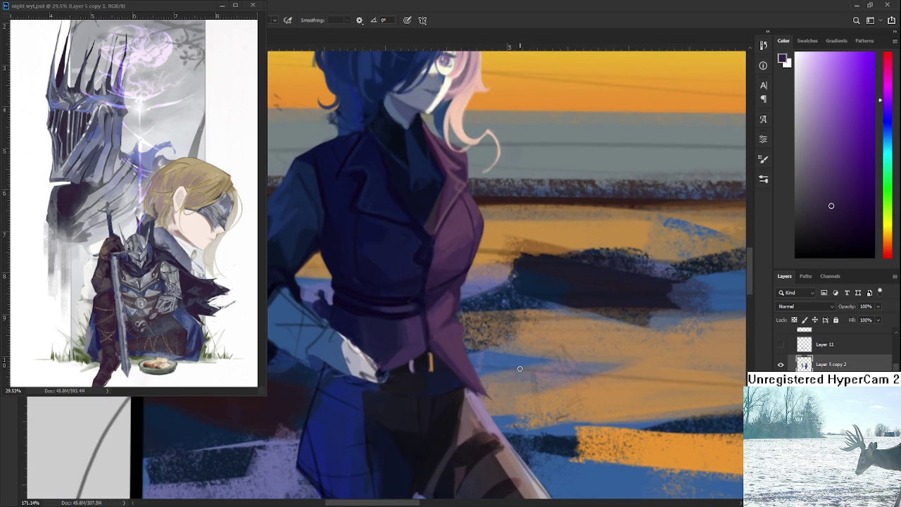
pyautogui.keyDown('alt'); pyautogui.click(454, 303); pyautogui.keyUp('alt')
pyautogui.keyDown('alt'); pyautogui.click(451, 299); pyautogui.keyUp('alt')
pyautogui.keyDown('alt'); pyautogui.click(459, 285); pyautogui.keyUp('alt')
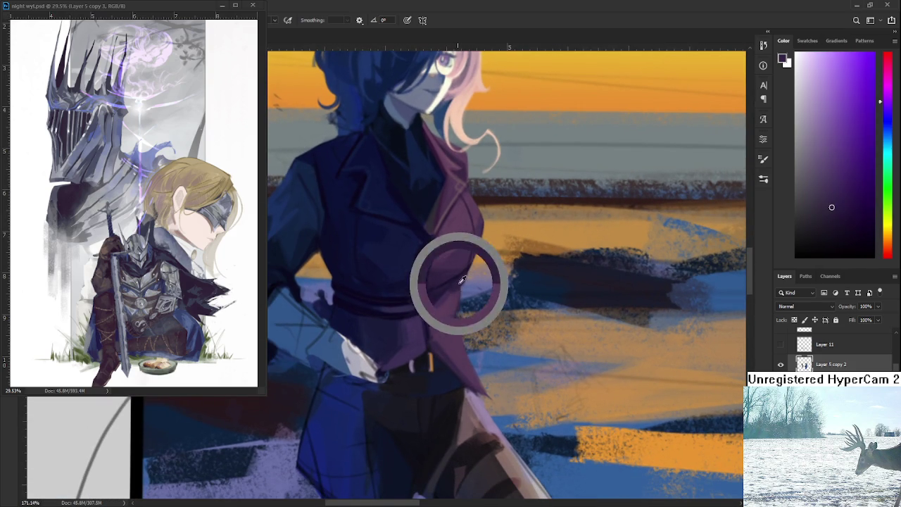
pyautogui.keyDown('alt'); pyautogui.click(458, 291); pyautogui.keyUp('alt')
# Sample a light lavender from the coat and paint a thin highlight along its edge.
pyautogui.press('e')
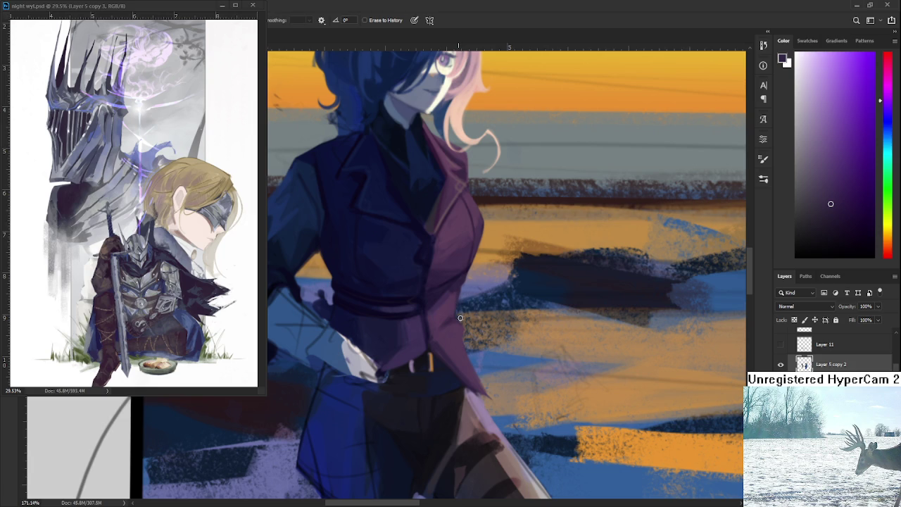
pyautogui.press('b')
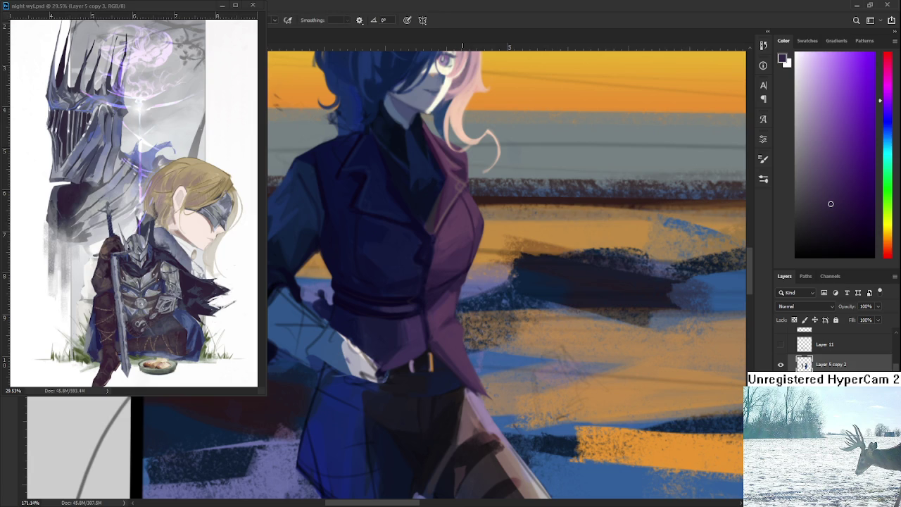
pyautogui.keyDown('alt'); pyautogui.click(466, 318); pyautogui.keyUp('alt')
pyautogui.keyDown('alt'); pyautogui.click(458, 398); pyautogui.keyUp('alt')
pyautogui.keyDown('alt'); pyautogui.click(442, 418); pyautogui.keyUp('alt')
pyautogui.moveTo(464, 342)
pyautogui.mouseDown()
pyautogui.moveTo(459, 350)
pyautogui.moveTo(478, 389)
pyautogui.mouseUp()
pyautogui.hotkey('ctrl', 'z')
pyautogui.moveTo(458, 347); pyautogui.dragTo(463, 353)
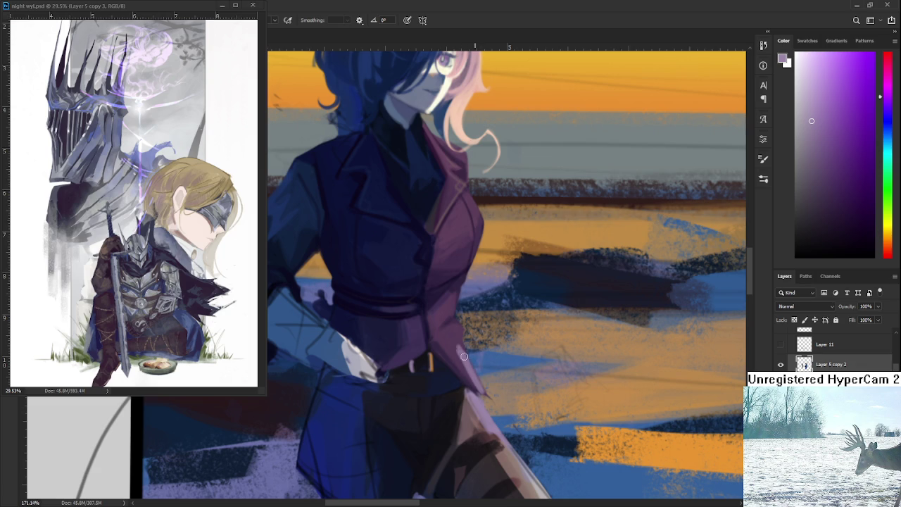
# Sample a range of dark and lighter purples from the jacket and its edge.
pyautogui.keyDown('alt'); pyautogui.click(460, 339); pyautogui.keyUp('alt')
pyautogui.keyDown('alt'); pyautogui.click(452, 352); pyautogui.keyUp('alt')
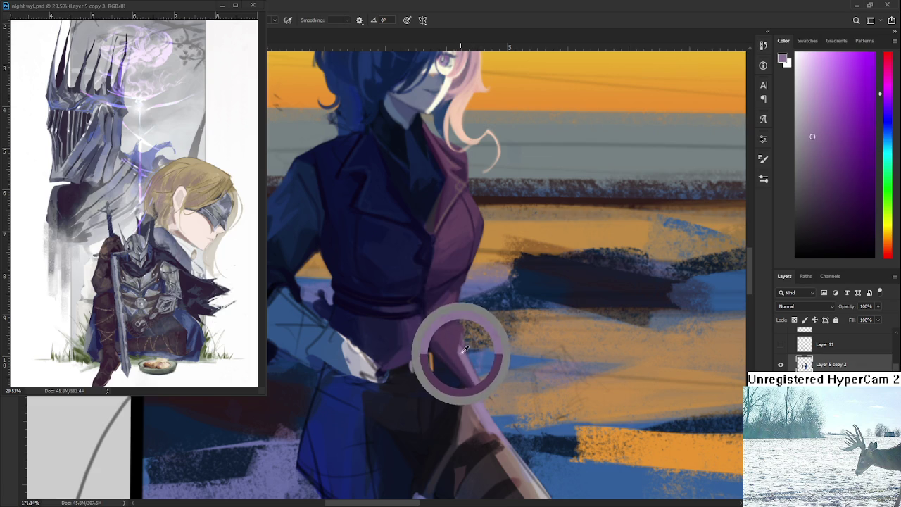
pyautogui.keyDown('alt'); pyautogui.click(461, 335); pyautogui.keyUp('alt')
pyautogui.keyDown('alt'); pyautogui.click(461, 366); pyautogui.keyUp('alt')
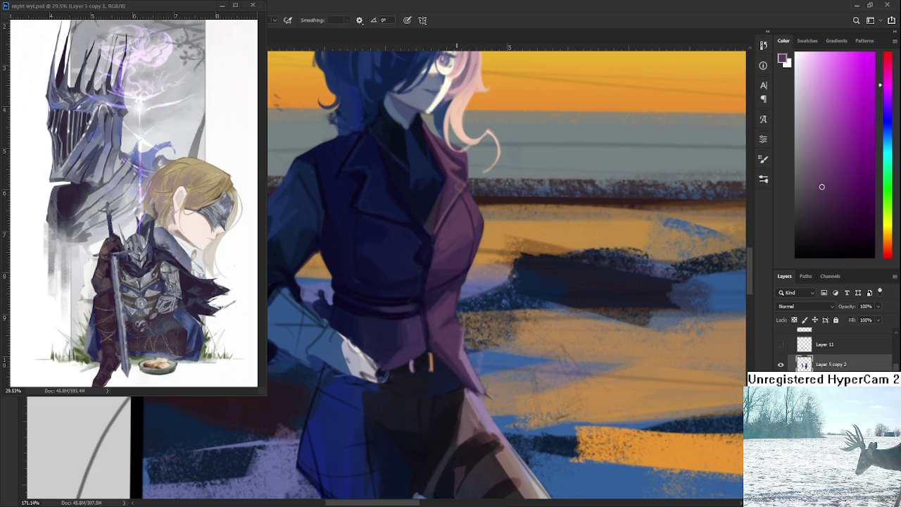
pyautogui.keyDown('alt'); pyautogui.click(470, 368); pyautogui.keyUp('alt')
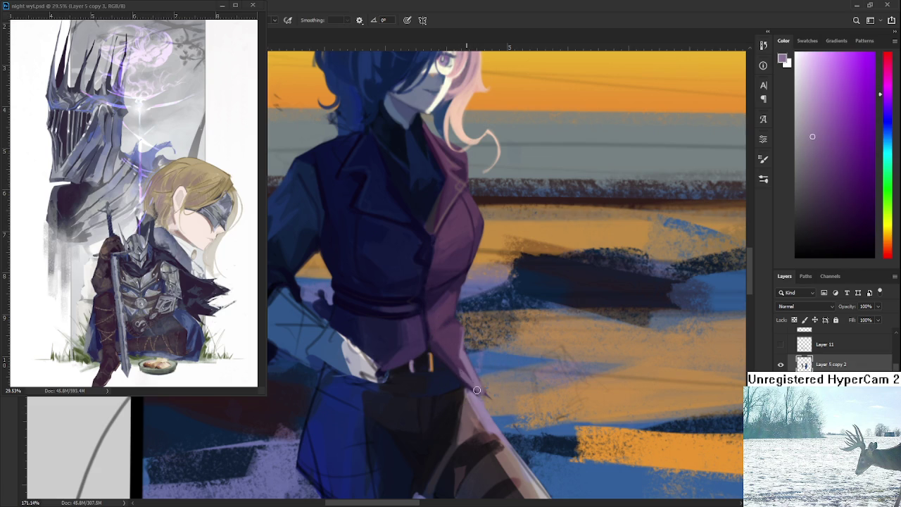
pyautogui.keyDown('alt'); pyautogui.click(462, 366); pyautogui.keyUp('alt')
pyautogui.keyDown('alt'); pyautogui.click(461, 365); pyautogui.keyUp('alt')
pyautogui.keyDown('alt'); pyautogui.click(477, 383); pyautogui.keyUp('alt')
pyautogui.keyDown('alt'); pyautogui.click(478, 388); pyautogui.keyUp('alt')
# Draw a freehand lasso selection on the lower jacket, then return to the Brush.
pyautogui.press('e')
pyautogui.press('l')
pyautogui.moveTo(555, 454); pyautogui.dragTo(545, 443)
pyautogui.scroll(-3, 482, 331)
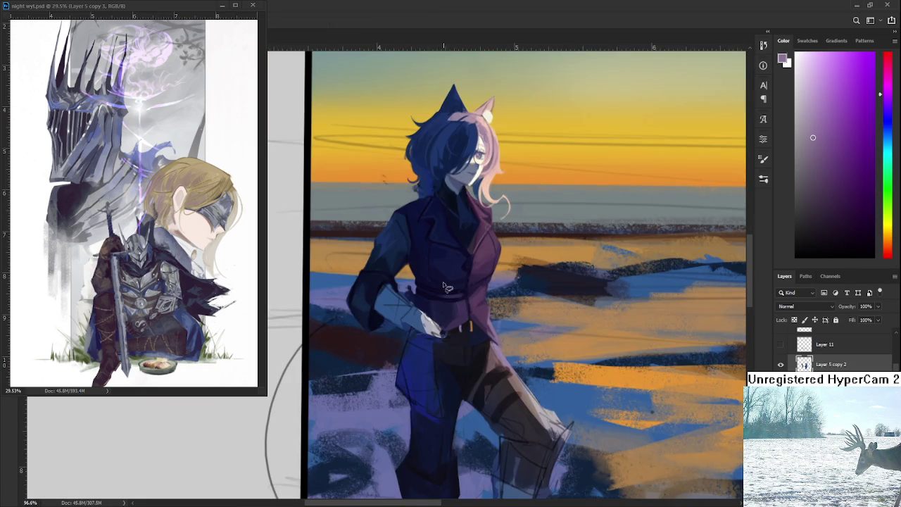
pyautogui.scroll(2, 482, 330)
pyautogui.scroll(2, 482, 331)
pyautogui.scroll(1, 482, 331)
pyautogui.press('b')
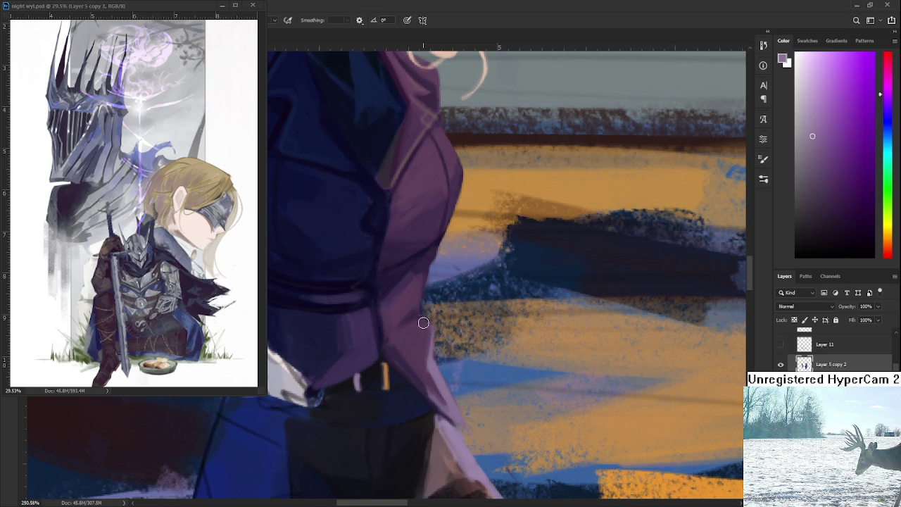
# Sample darker and lighter purples from the jacket and waist fold.
pyautogui.keyDown('alt'); pyautogui.click(408, 290); pyautogui.keyUp('alt')
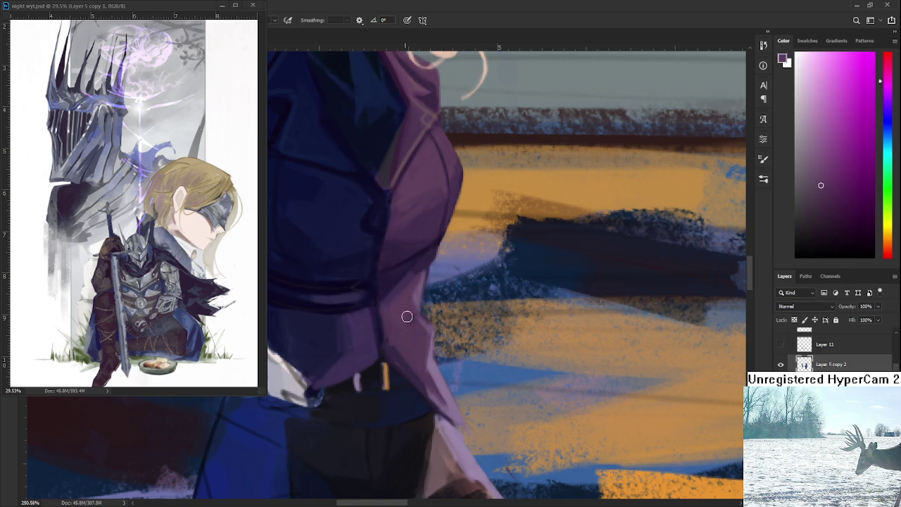
pyautogui.keyDown('alt'); pyautogui.click(412, 310); pyautogui.keyUp('alt')
pyautogui.keyDown('alt'); pyautogui.click(409, 310); pyautogui.keyUp('alt')
pyautogui.keyDown('alt'); pyautogui.click(412, 335); pyautogui.keyUp('alt')
pyautogui.keyDown('alt'); pyautogui.click(415, 316); pyautogui.keyUp('alt')
pyautogui.keyDown('alt'); pyautogui.click(421, 316); pyautogui.keyUp('alt')
pyautogui.keyDown('alt'); pyautogui.click(420, 291); pyautogui.keyUp('alt')
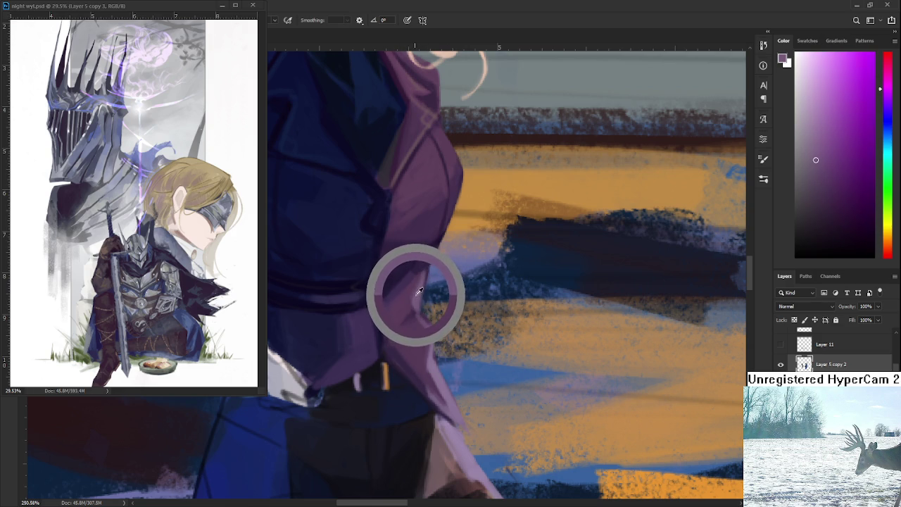
pyautogui.keyDown('alt'); pyautogui.click(422, 297); pyautogui.keyUp('alt')
pyautogui.keyDown('alt'); pyautogui.click(420, 296); pyautogui.keyUp('alt')
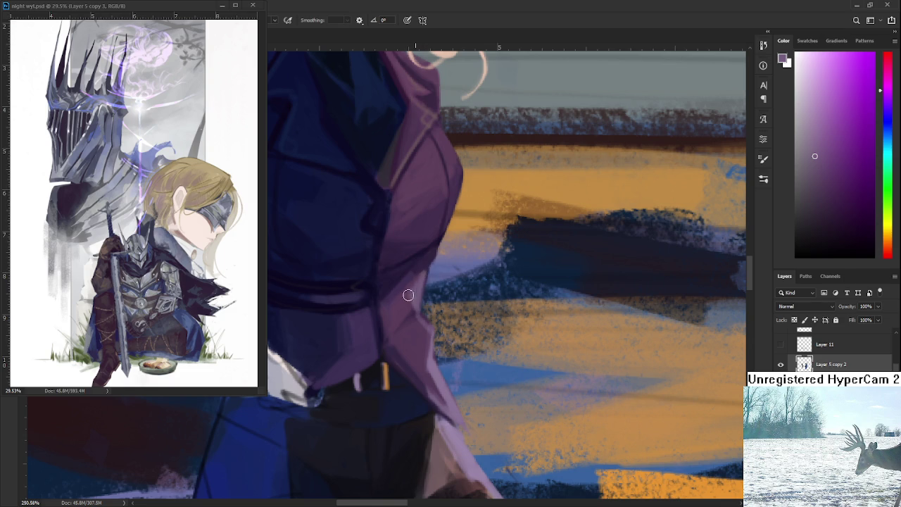
# Compare jacket purples near the belt buckle, ending on a magenta purple.
pyautogui.keyDown('alt'); pyautogui.click(413, 303); pyautogui.keyUp('alt')
pyautogui.keyDown('alt'); pyautogui.click(399, 297); pyautogui.keyUp('alt')
pyautogui.keyDown('alt'); pyautogui.click(412, 308); pyautogui.keyUp('alt')
pyautogui.keyDown('alt'); pyautogui.click(416, 312); pyautogui.keyUp('alt')
pyautogui.keyDown('alt'); pyautogui.click(390, 368); pyautogui.keyUp('alt')
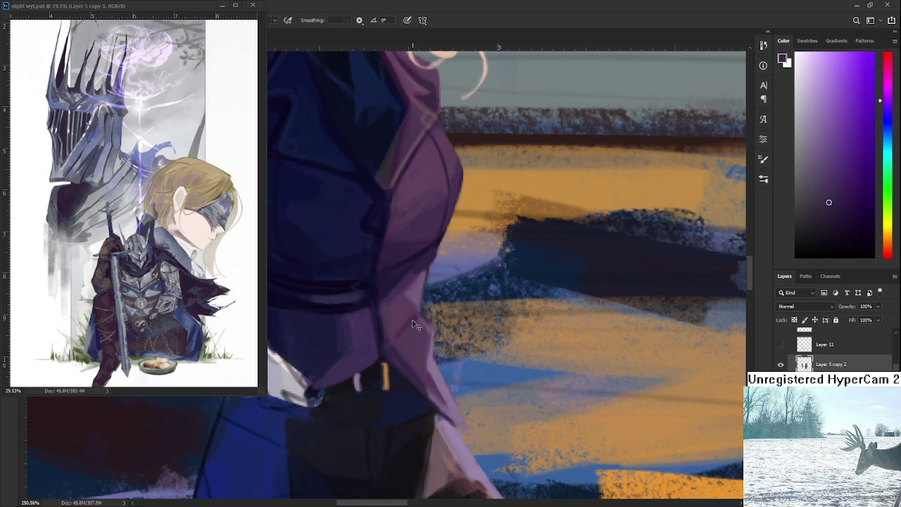
pyautogui.keyDown('alt'); pyautogui.click(399, 333); pyautogui.keyUp('alt')
pyautogui.keyDown('alt'); pyautogui.click(418, 312); pyautogui.keyUp('alt')
pyautogui.keyDown('alt'); pyautogui.click(418, 322); pyautogui.keyUp('alt')
pyautogui.keyDown('alt'); pyautogui.click(419, 308); pyautogui.keyUp('alt')
pyautogui.keyDown('alt'); pyautogui.click(406, 310); pyautogui.keyUp('alt')
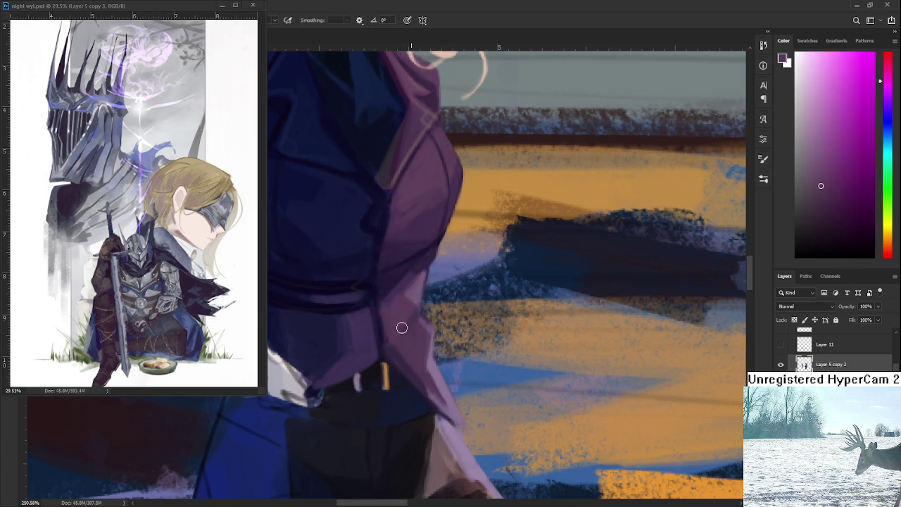
# Sample deep violet and lighter purples from the vest.
pyautogui.scroll(-2, 431, 287)
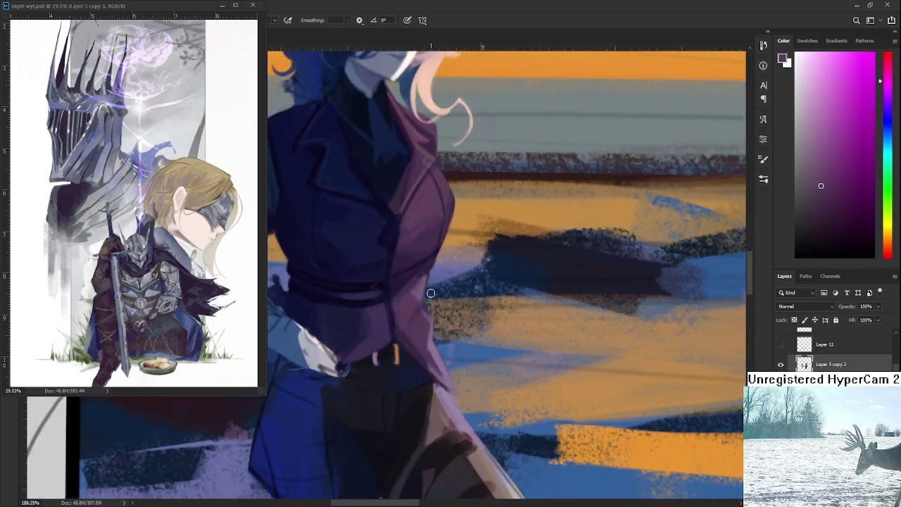
pyautogui.scroll(-2, 430, 288)
pyautogui.scroll(3, 451, 280)
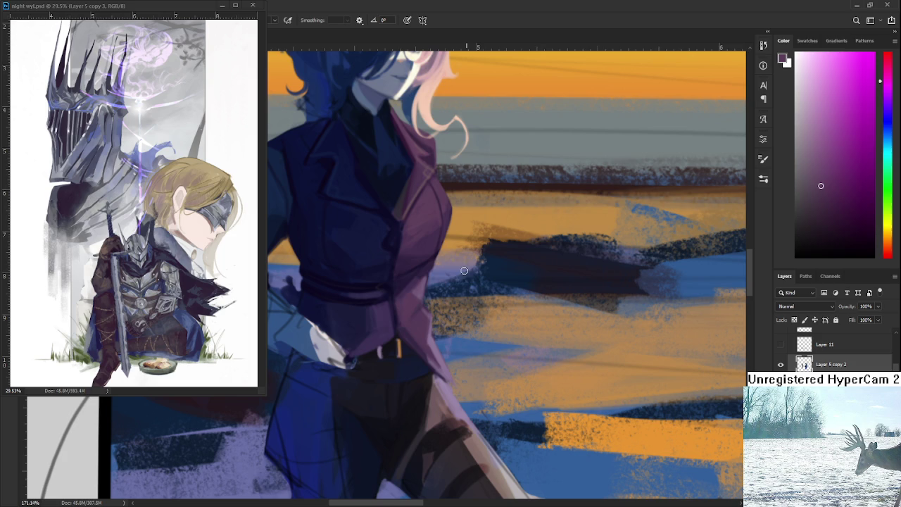
pyautogui.keyDown('alt'); pyautogui.click(396, 326); pyautogui.keyUp('alt')
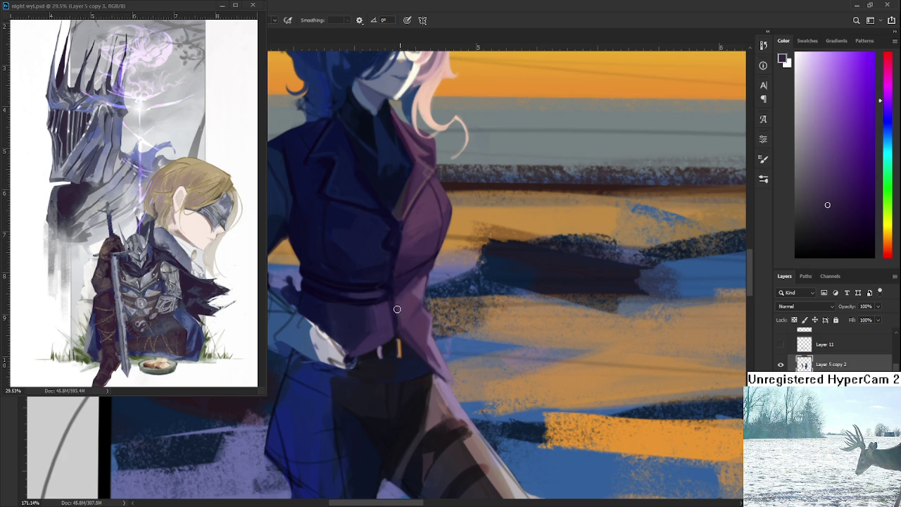
pyautogui.keyDown('alt'); pyautogui.click(398, 325); pyautogui.keyUp('alt')
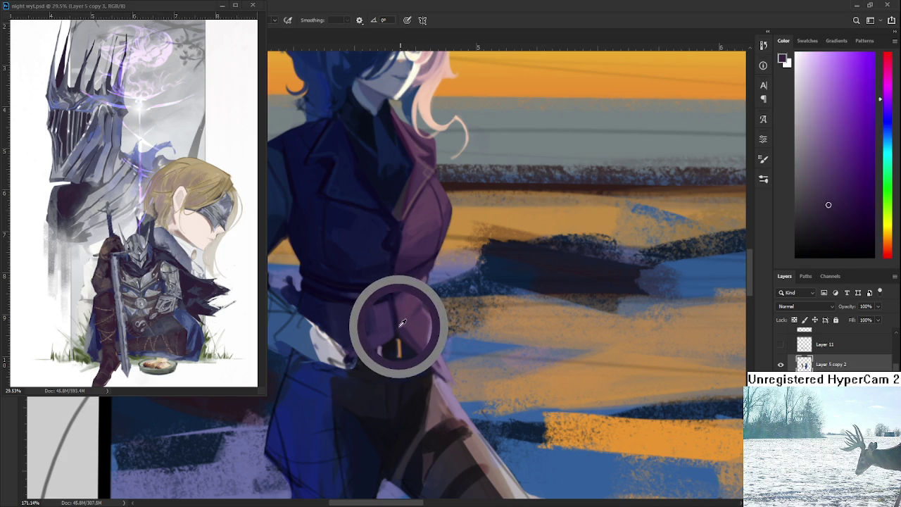
pyautogui.keyDown('alt'); pyautogui.click(401, 315); pyautogui.keyUp('alt')
pyautogui.keyDown('alt'); pyautogui.click(399, 327); pyautogui.keyUp('alt')
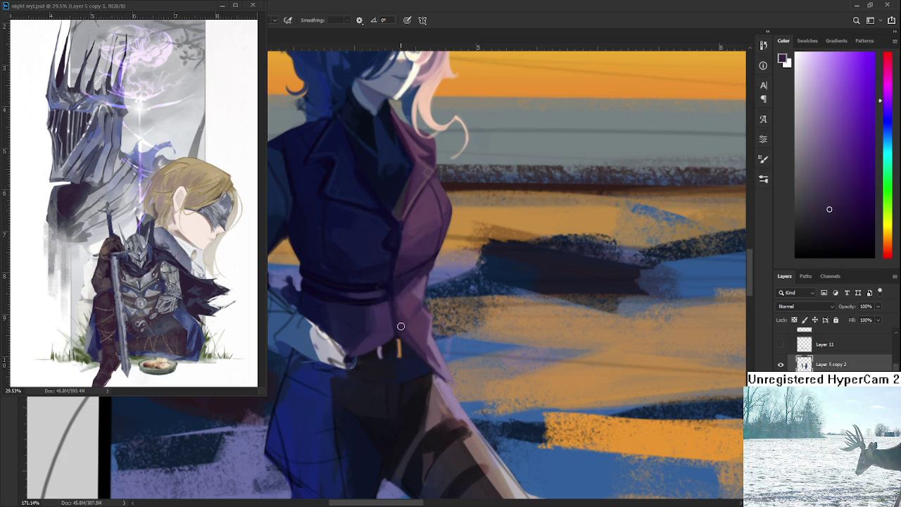
pyautogui.keyDown('alt'); pyautogui.click(404, 306); pyautogui.keyUp('alt')
pyautogui.keyDown('alt'); pyautogui.click(396, 311); pyautogui.keyUp('alt')
pyautogui.keyDown('alt'); pyautogui.click(398, 313); pyautogui.keyUp('alt')
# Settle on a magenta-leaning jacket purple as the foreground colour.
pyautogui.keyDown('alt'); pyautogui.click(403, 304); pyautogui.keyUp('alt')
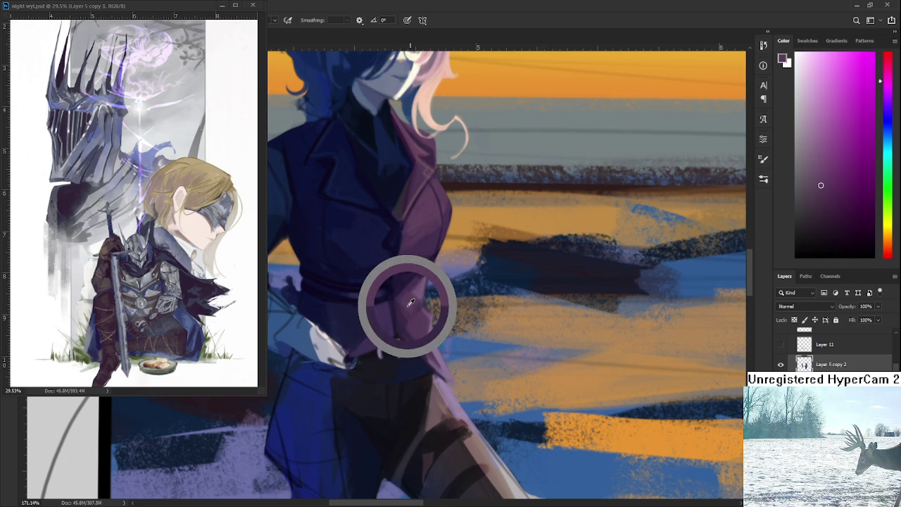
pyautogui.keyDown('alt'); pyautogui.click(410, 300); pyautogui.keyUp('alt')
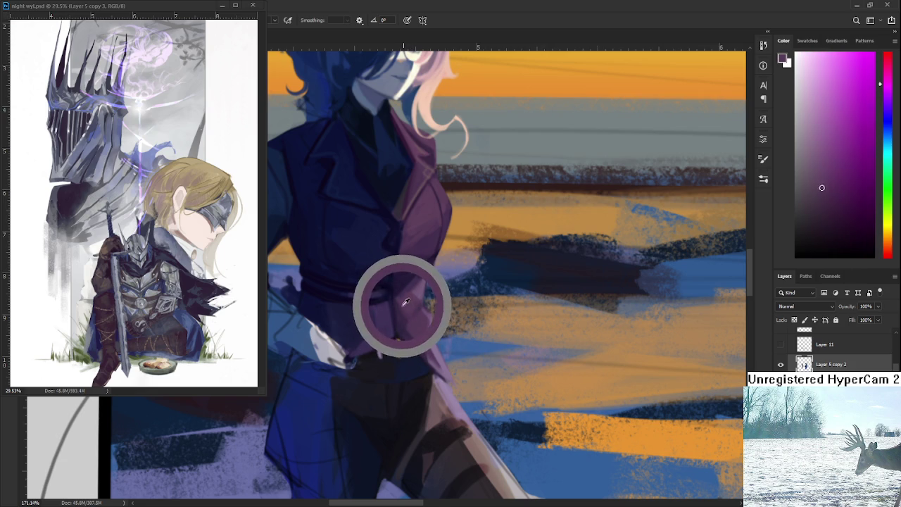
pyautogui.keyDown('alt'); pyautogui.click(404, 303); pyautogui.keyUp('alt')
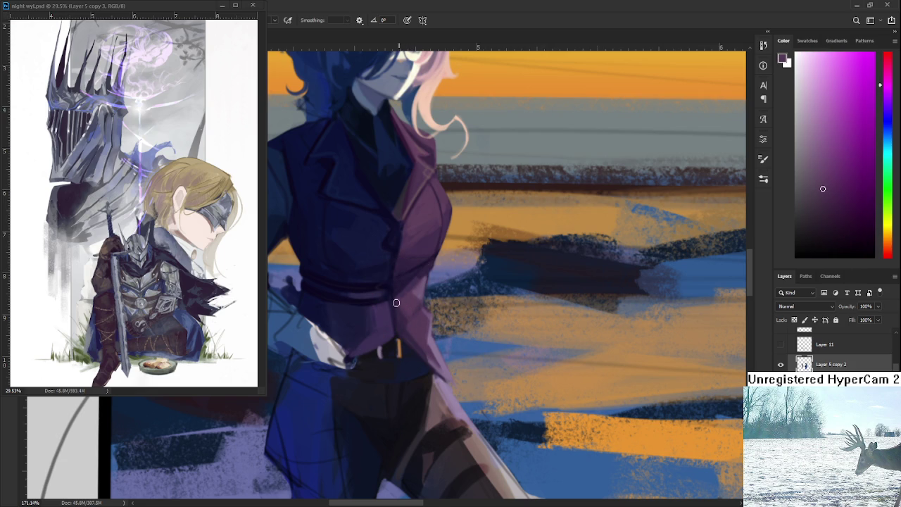
pyautogui.keyDown('alt'); pyautogui.click(404, 311); pyautogui.keyUp('alt')
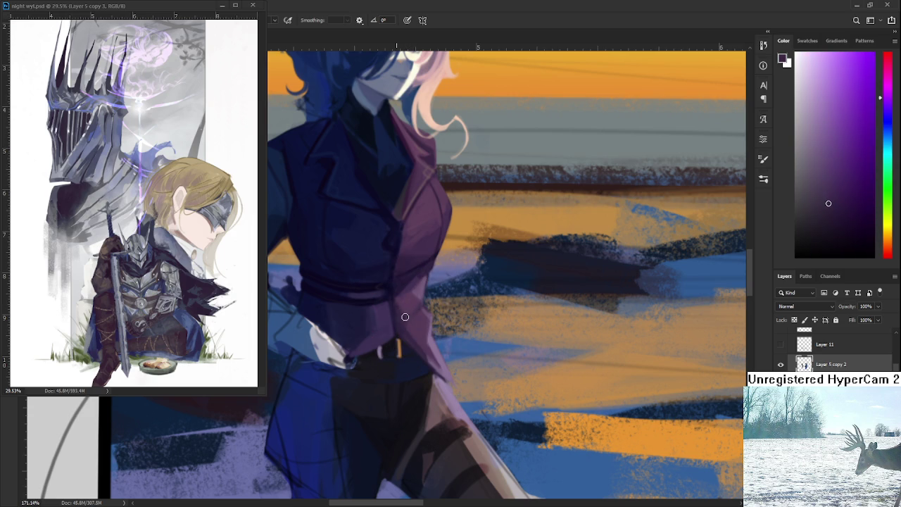
pyautogui.keyDown('alt'); pyautogui.click(404, 311); pyautogui.keyUp('alt')
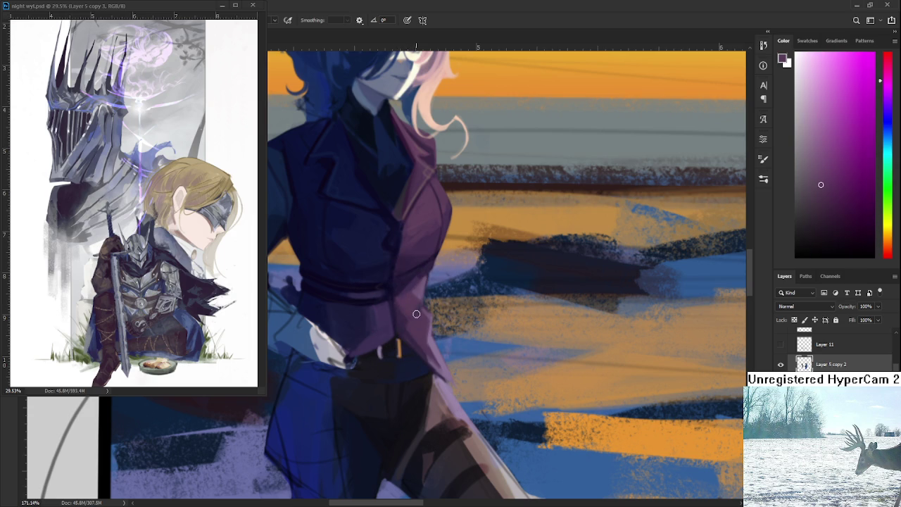
# Zoom into the torso and sample darker jacket purples near the waist.
pyautogui.scroll(-3, 417, 314)
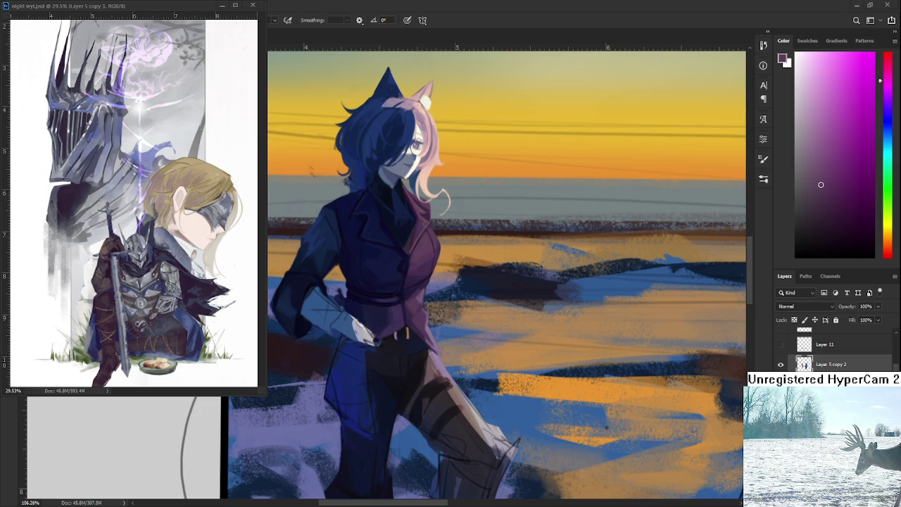
pyautogui.scroll(-2, 429, 309)
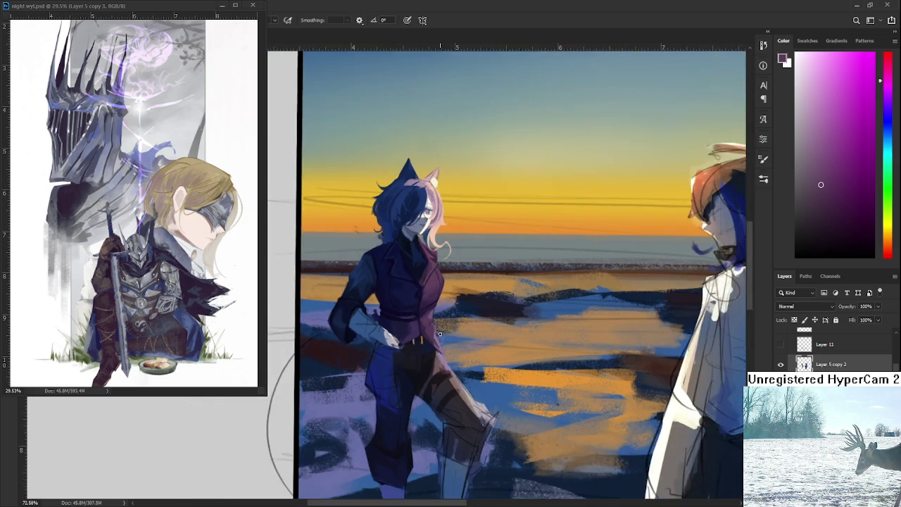
pyautogui.scroll(5, 429, 310)
pyautogui.scroll(-1, 458, 326)
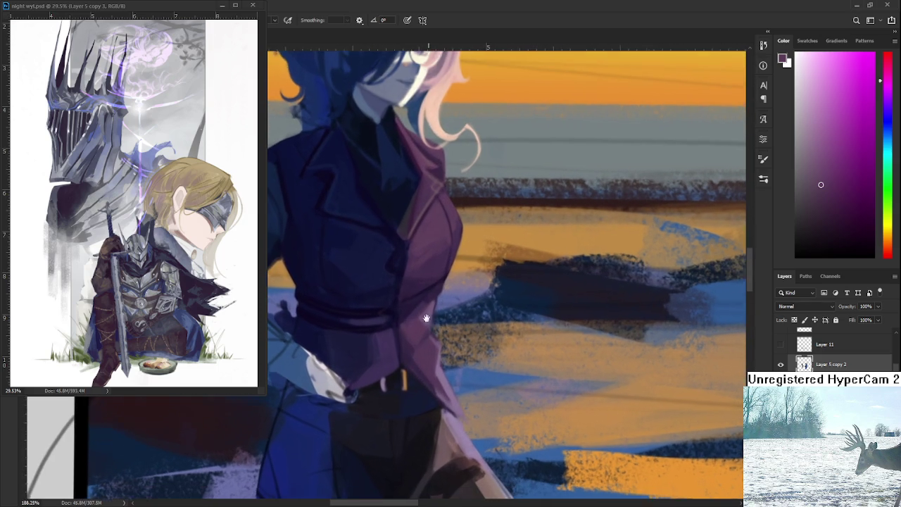
pyautogui.keyDown('alt'); pyautogui.click(403, 327); pyautogui.keyUp('alt')
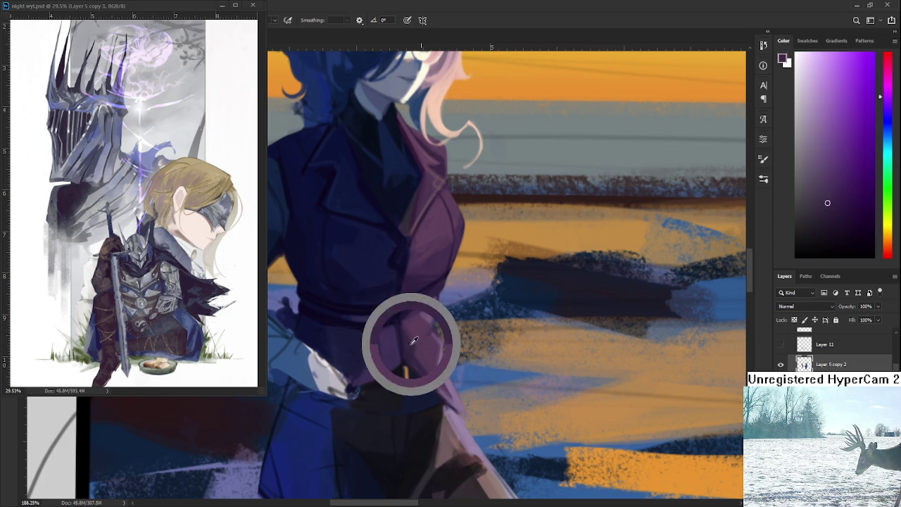
pyautogui.keyDown('alt'); pyautogui.click(404, 324); pyautogui.keyUp('alt')
pyautogui.keyDown('alt'); pyautogui.click(405, 323); pyautogui.keyUp('alt')
pyautogui.keyDown('alt'); pyautogui.click(412, 327); pyautogui.keyUp('alt')
# Resample lighter jacket purples beside the belt for the waist folds.
pyautogui.keyDown('alt'); pyautogui.click(408, 333); pyautogui.keyUp('alt')
pyautogui.keyDown('alt'); pyautogui.click(415, 335); pyautogui.keyUp('alt')
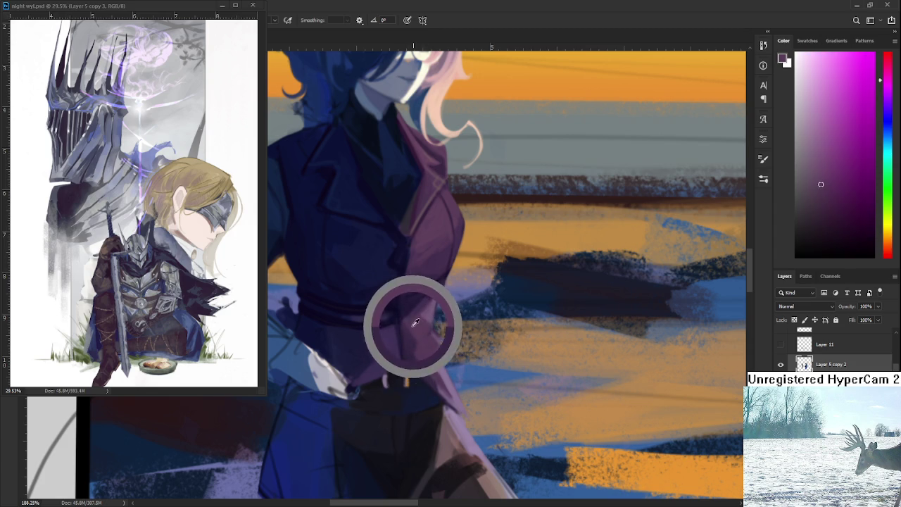
pyautogui.keyDown('alt'); pyautogui.click(420, 339); pyautogui.keyUp('alt')
pyautogui.keyDown('alt'); pyautogui.click(425, 353); pyautogui.keyUp('alt')
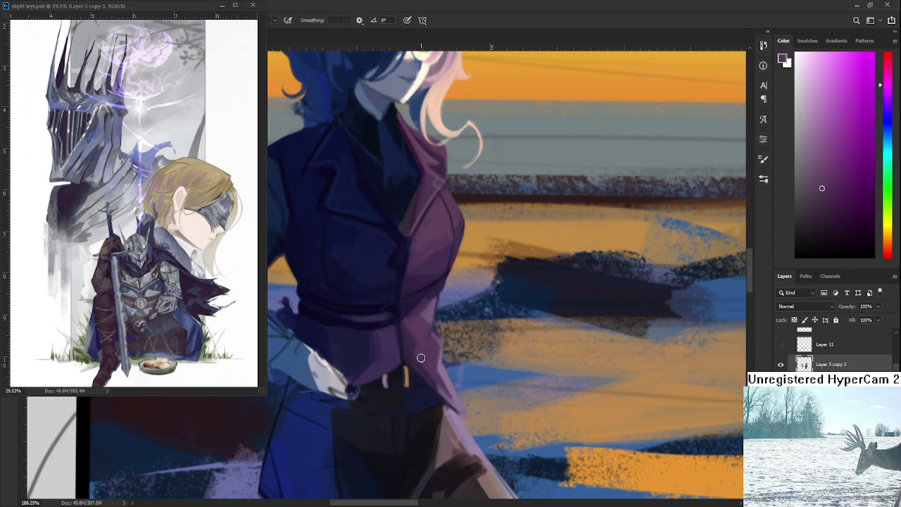
pyautogui.keyDown('alt'); pyautogui.click(425, 353); pyautogui.keyUp('alt')
pyautogui.keyDown('alt'); pyautogui.click(425, 356); pyautogui.keyUp('alt')
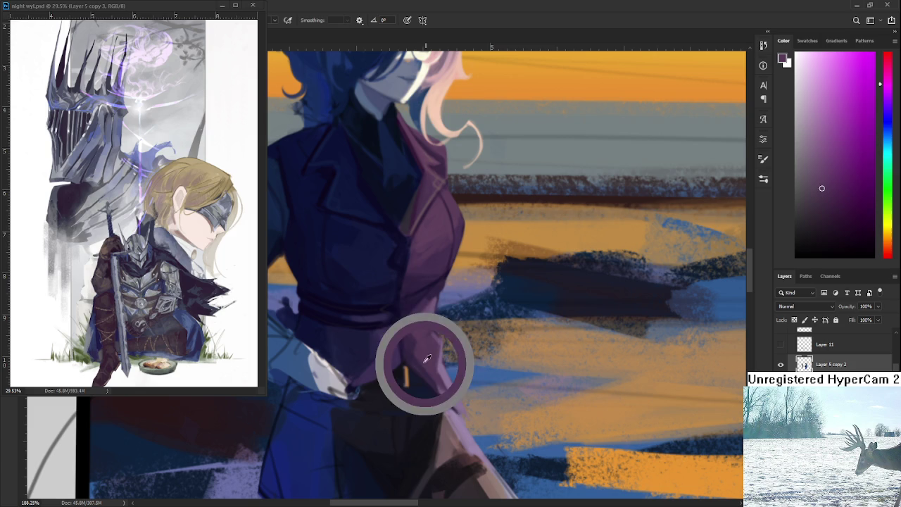
pyautogui.keyDown('alt'); pyautogui.click(416, 360); pyautogui.keyUp('alt')
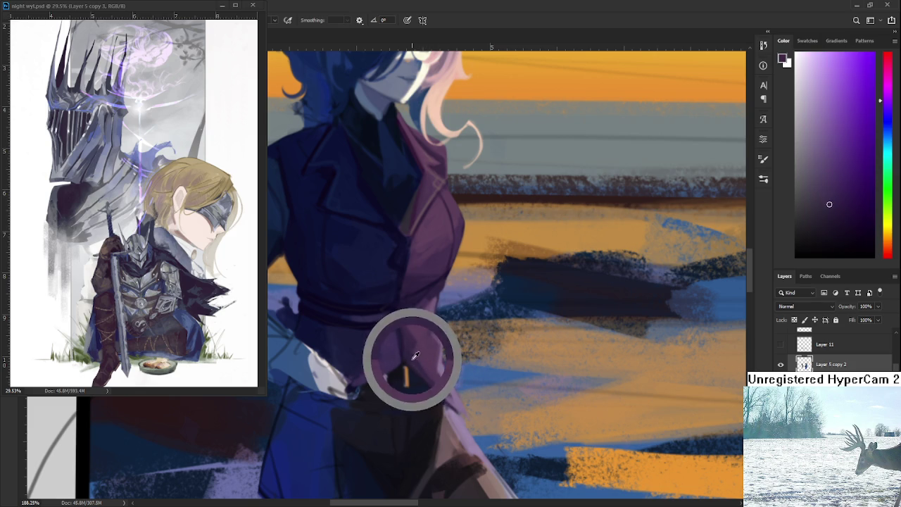
pyautogui.keyDown('alt'); pyautogui.click(424, 363); pyautogui.keyUp('alt')
pyautogui.keyDown('alt'); pyautogui.click(431, 363); pyautogui.keyUp('alt')
pyautogui.keyDown('alt'); pyautogui.click(428, 347); pyautogui.keyUp('alt')
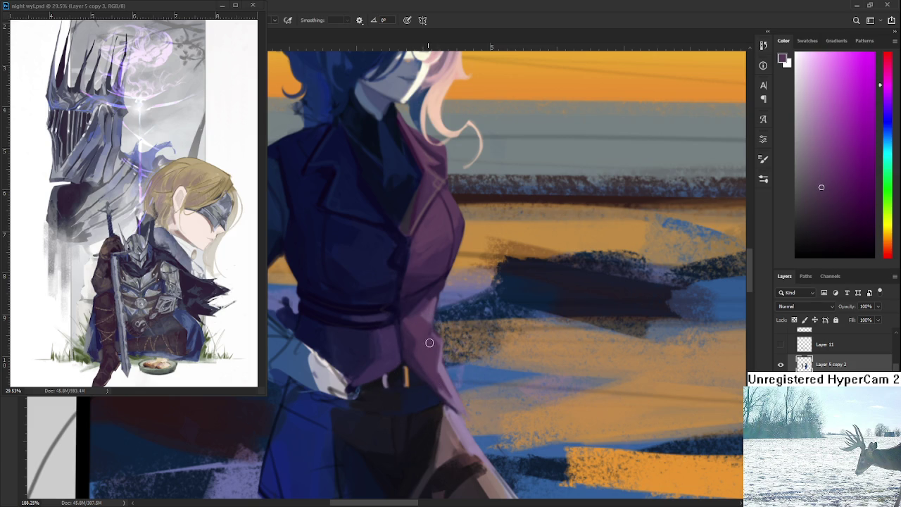
pyautogui.scroll(-2, 437, 326)
# Adjust the zoom to about 141% and sample darker jacket tones near the waist.
pyautogui.scroll(-2, 437, 325)
pyautogui.scroll(1, 427, 322)
pyautogui.scroll(1, 433, 322)
pyautogui.scroll(-1, 434, 323)
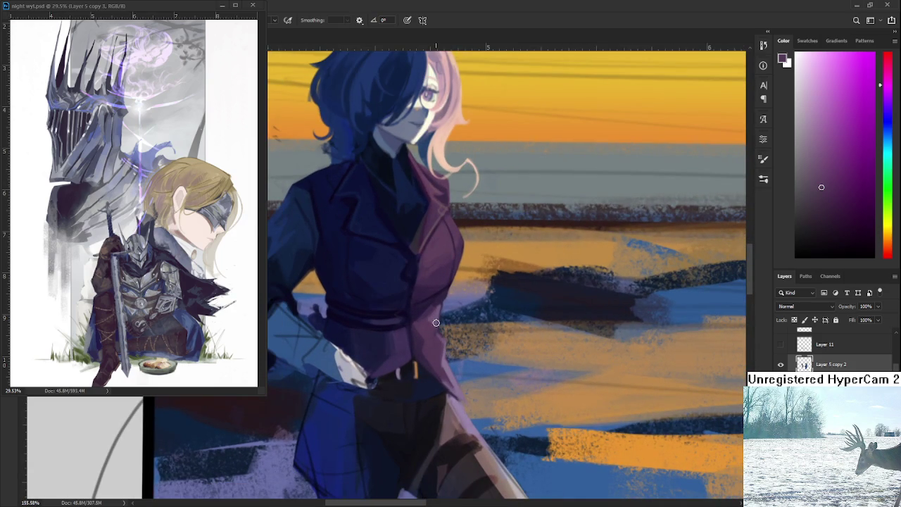
pyautogui.scroll(-3, 435, 322)
pyautogui.scroll(3, 435, 323)
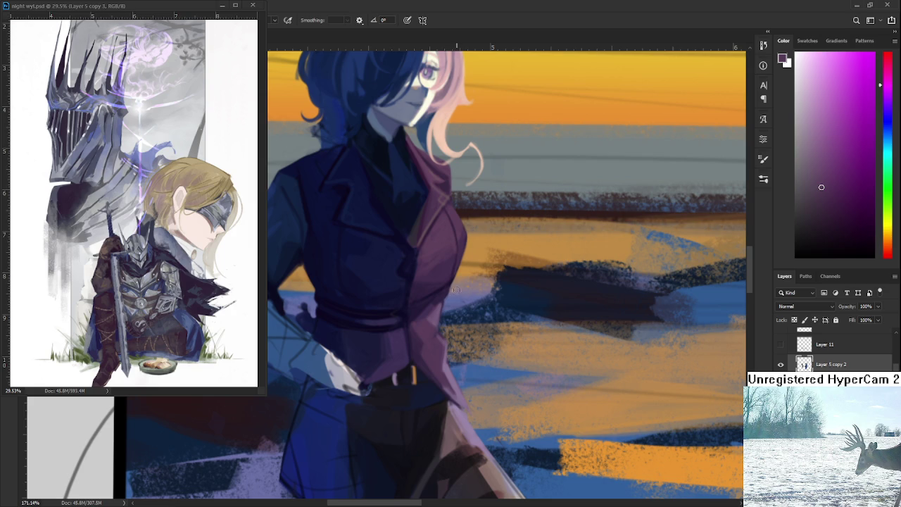
pyautogui.scroll(-4, 454, 292)
pyautogui.scroll(2, 451, 287)
pyautogui.keyDown('alt'); pyautogui.click(418, 311); pyautogui.keyUp('alt')
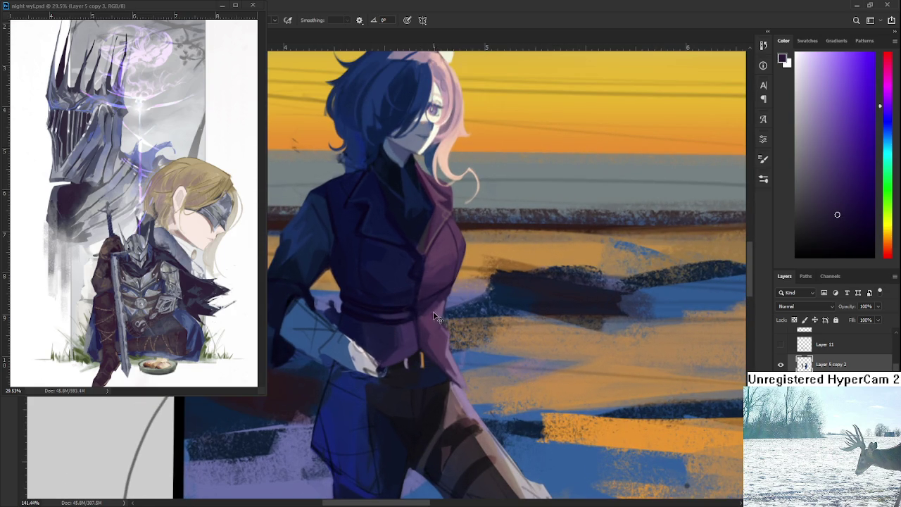
pyautogui.keyDown('alt'); pyautogui.click(427, 315); pyautogui.keyUp('alt')
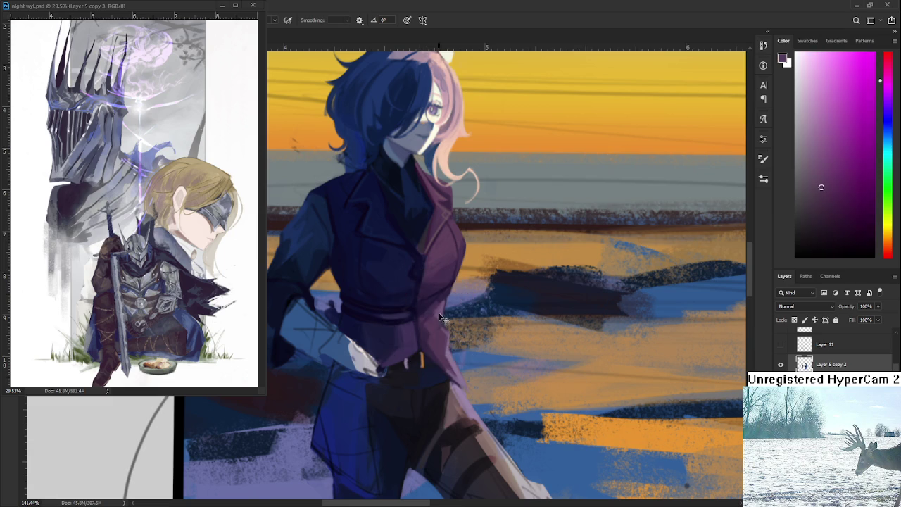
pyautogui.keyDown('alt'); pyautogui.click(422, 310); pyautogui.keyUp('alt')
pyautogui.keyDown('alt'); pyautogui.click(419, 318); pyautogui.keyUp('alt')
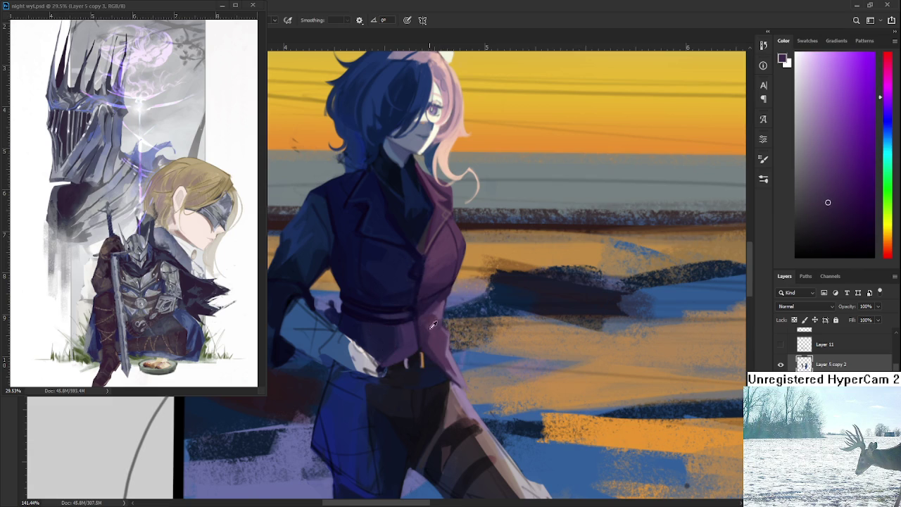
# Sample magenta and darker violet tones at the waist fold.
pyautogui.keyDown('alt'); pyautogui.click(432, 322); pyautogui.keyUp('alt')
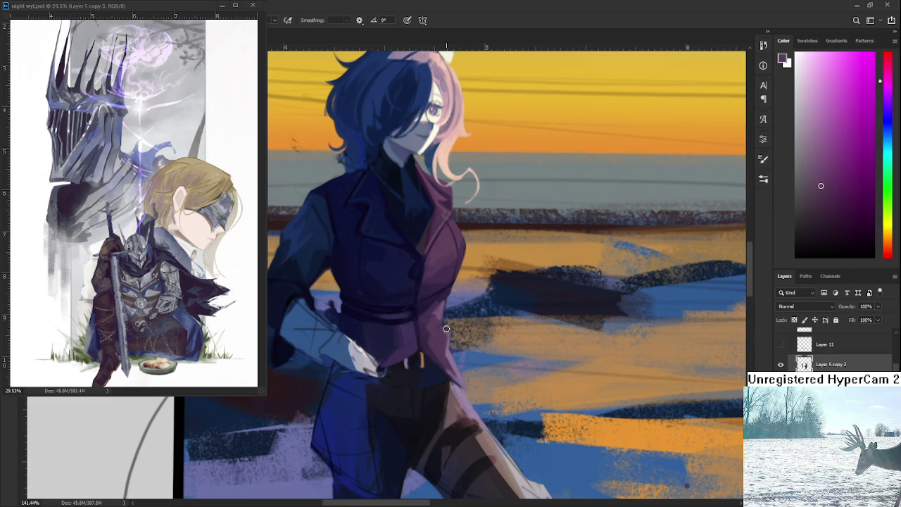
pyautogui.keyDown('alt'); pyautogui.click(429, 316); pyautogui.keyUp('alt')
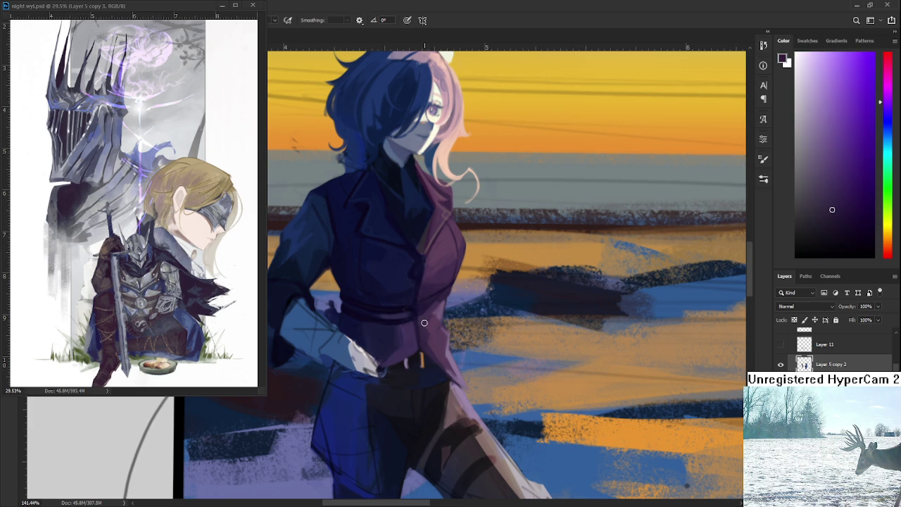
pyautogui.keyDown('alt'); pyautogui.click(432, 317); pyautogui.keyUp('alt')
pyautogui.keyDown('alt'); pyautogui.click(431, 318); pyautogui.keyUp('alt')
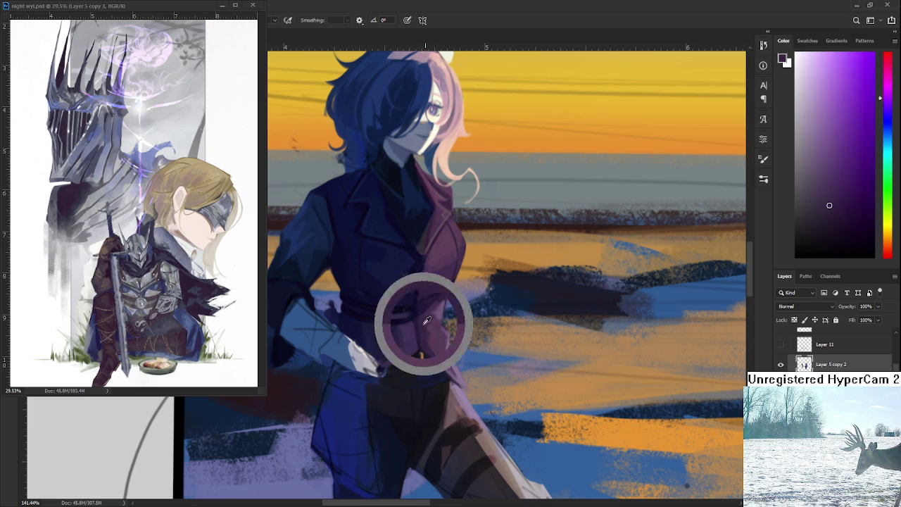
pyautogui.keyDown('alt'); pyautogui.click(437, 314); pyautogui.keyUp('alt')
pyautogui.keyDown('alt'); pyautogui.click(431, 317); pyautogui.keyUp('alt')
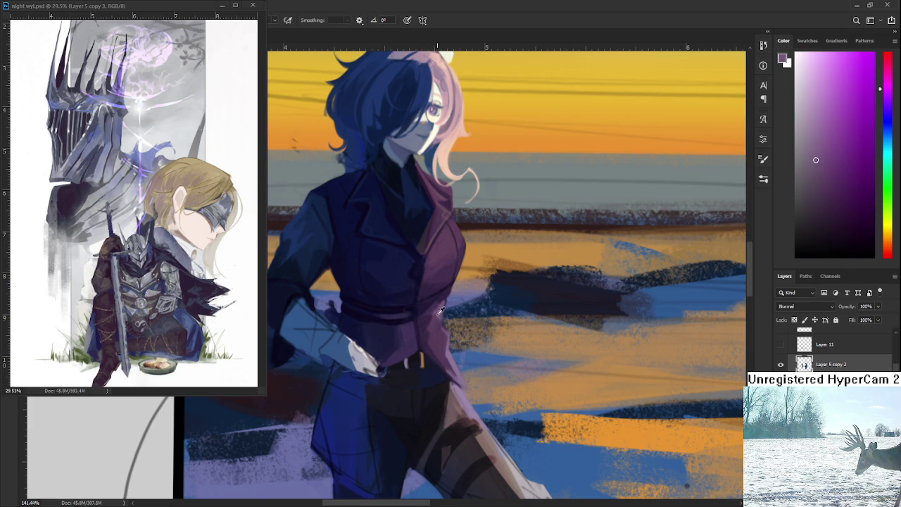
pyautogui.keyDown('alt'); pyautogui.click(432, 321); pyautogui.keyUp('alt')
pyautogui.keyDown('alt'); pyautogui.click(430, 318); pyautogui.keyUp('alt')
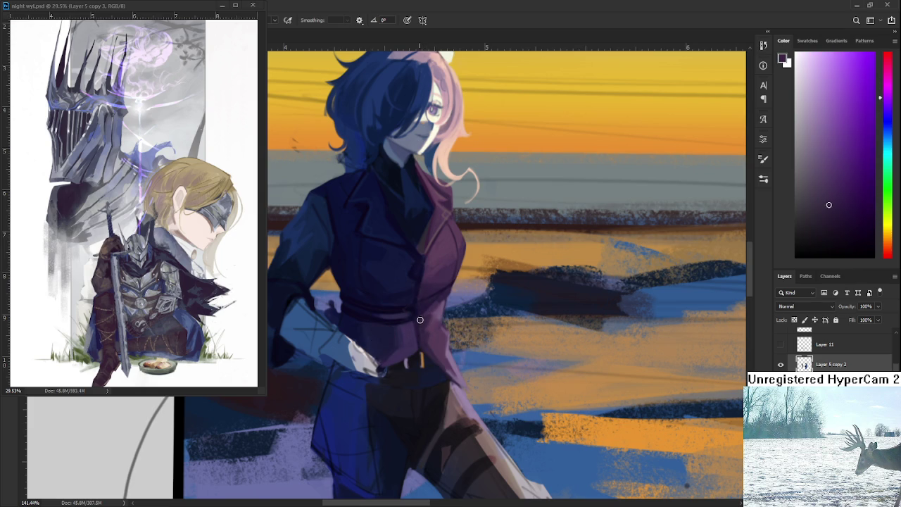
pyautogui.keyDown('alt'); pyautogui.click(424, 329); pyautogui.keyUp('alt')
# Pick lighter magenta and purple jacket shades for the lower front folds.
pyautogui.keyDown('alt'); pyautogui.click(434, 315); pyautogui.keyUp('alt')
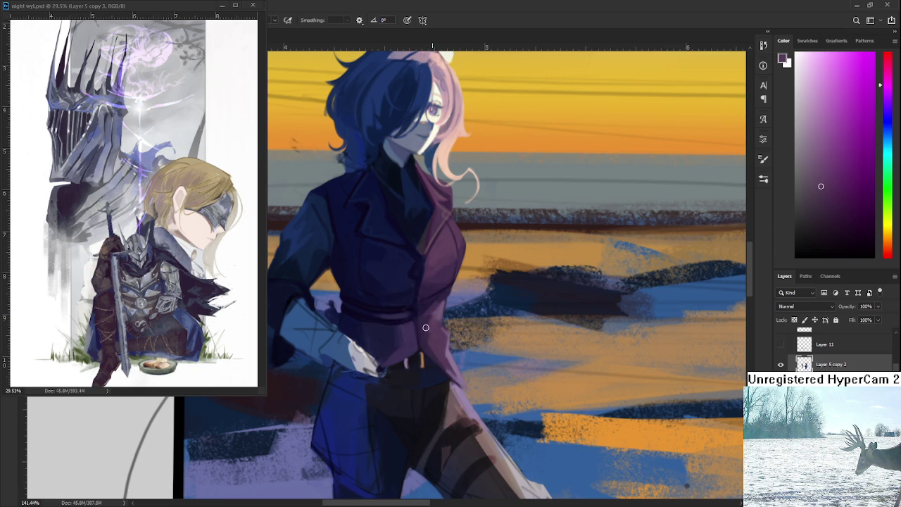
pyautogui.keyDown('alt'); pyautogui.click(427, 329); pyautogui.keyUp('alt')
pyautogui.keyDown('alt'); pyautogui.click(429, 335); pyautogui.keyUp('alt')
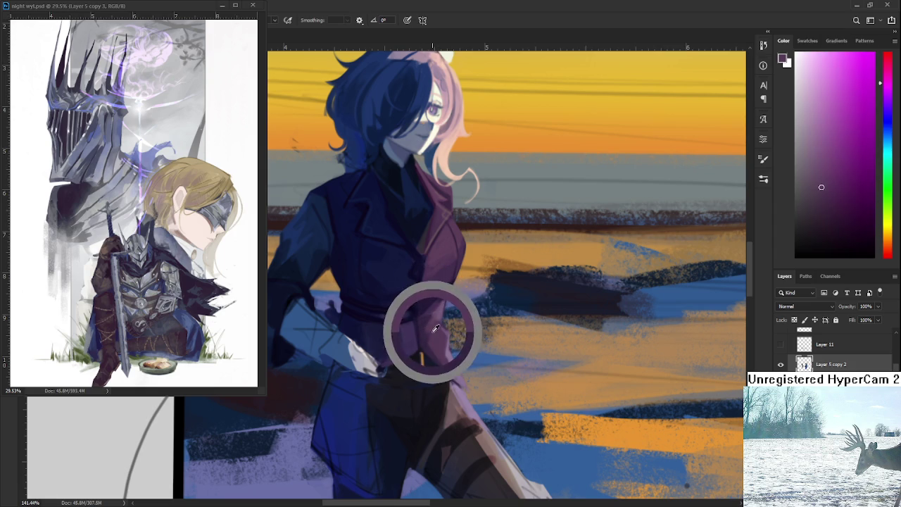
pyautogui.keyDown('alt'); pyautogui.click(430, 328); pyautogui.keyUp('alt')
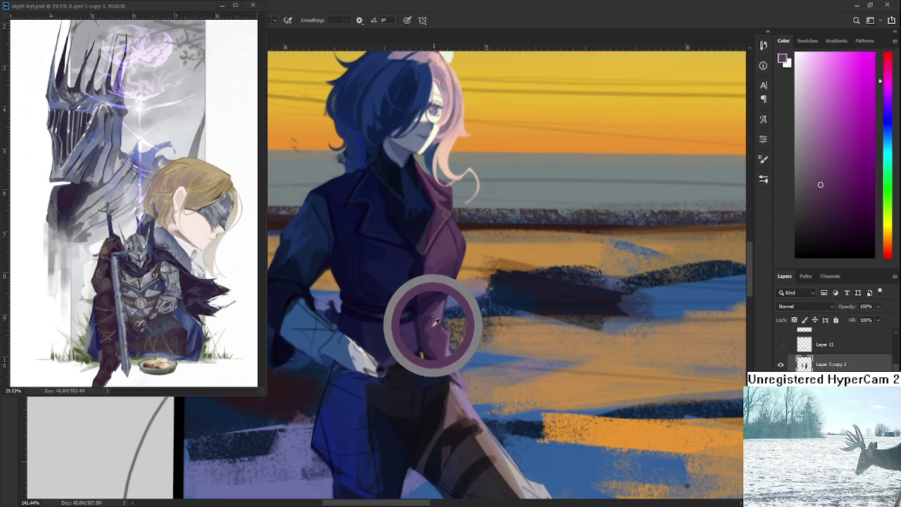
pyautogui.keyDown('alt'); pyautogui.click(436, 320); pyautogui.keyUp('alt')
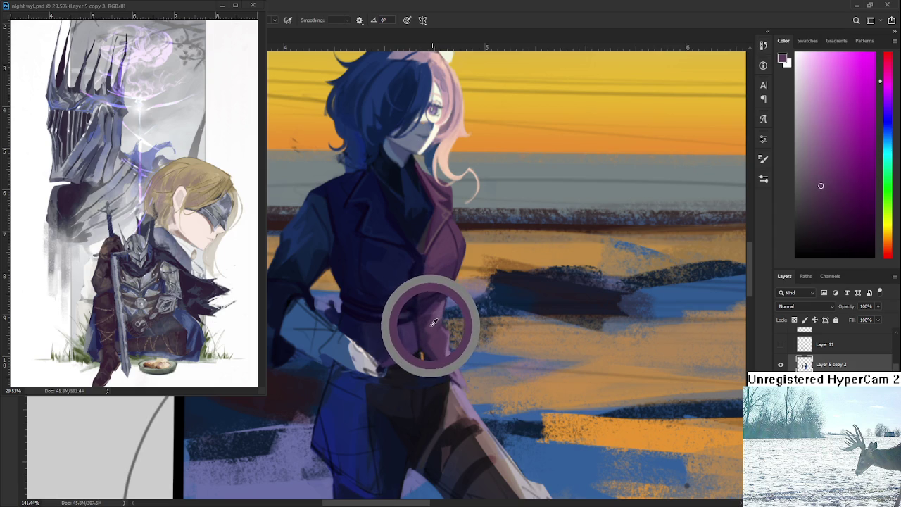
pyautogui.keyDown('alt'); pyautogui.click(436, 320); pyautogui.keyUp('alt')
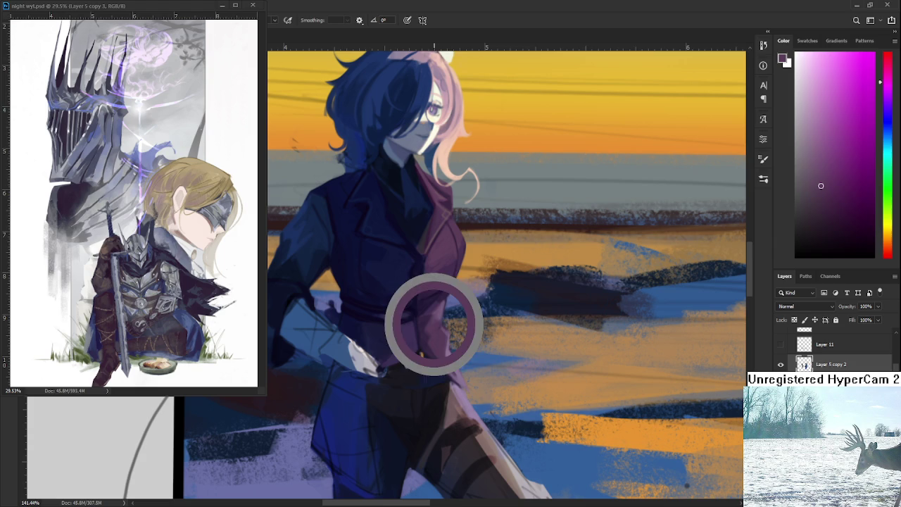
pyautogui.keyDown('alt'); pyautogui.click(439, 309); pyautogui.keyUp('alt')
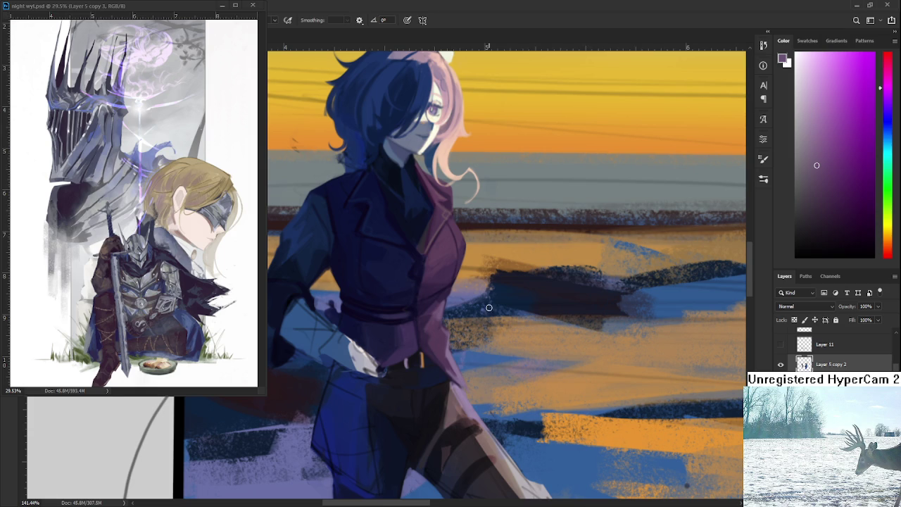
pyautogui.scroll(-5, 508, 326)
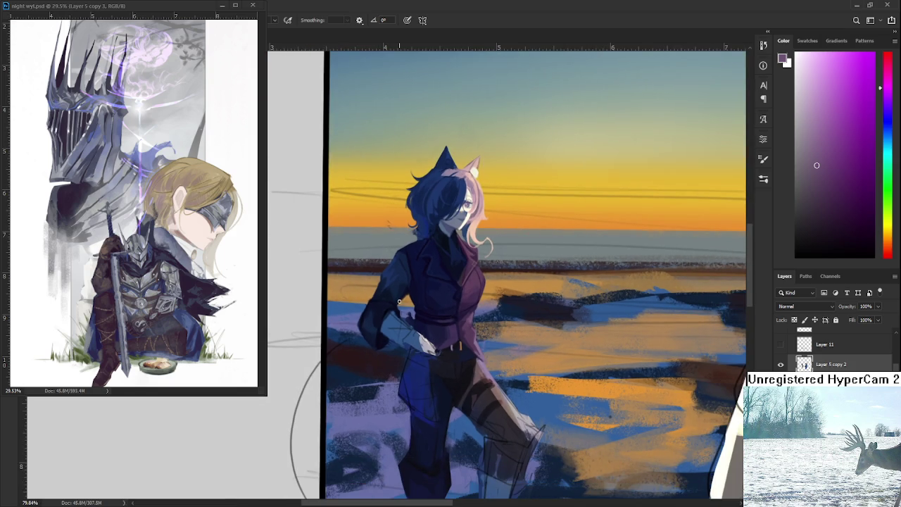
pyautogui.scroll(1, 523, 329)
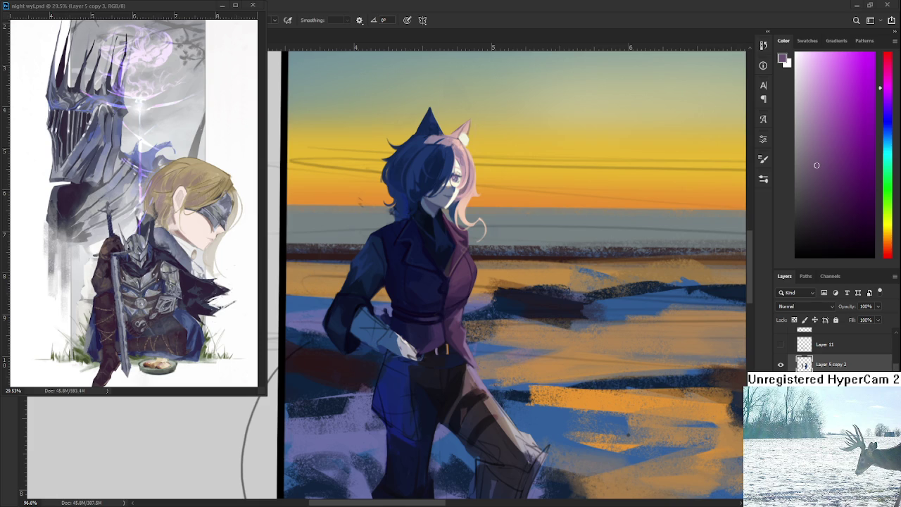
# Sample a near-black navy from the coat as the shading colour.
pyautogui.scroll(2, 491, 368)
pyautogui.scroll(2, 433, 368)
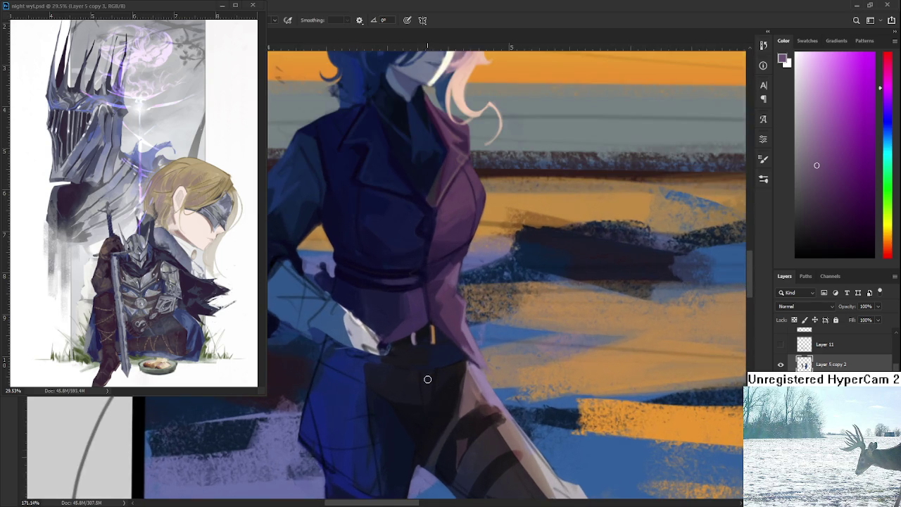
pyautogui.scroll(-3, 427, 379)
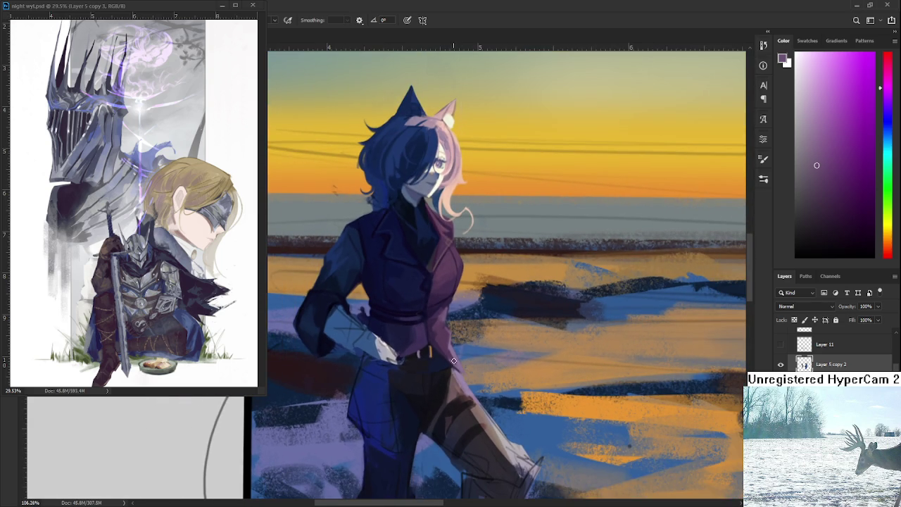
pyautogui.keyDown('alt'); pyautogui.click(421, 382); pyautogui.keyUp('alt')
pyautogui.keyDown('alt'); pyautogui.click(424, 399); pyautogui.keyUp('alt')
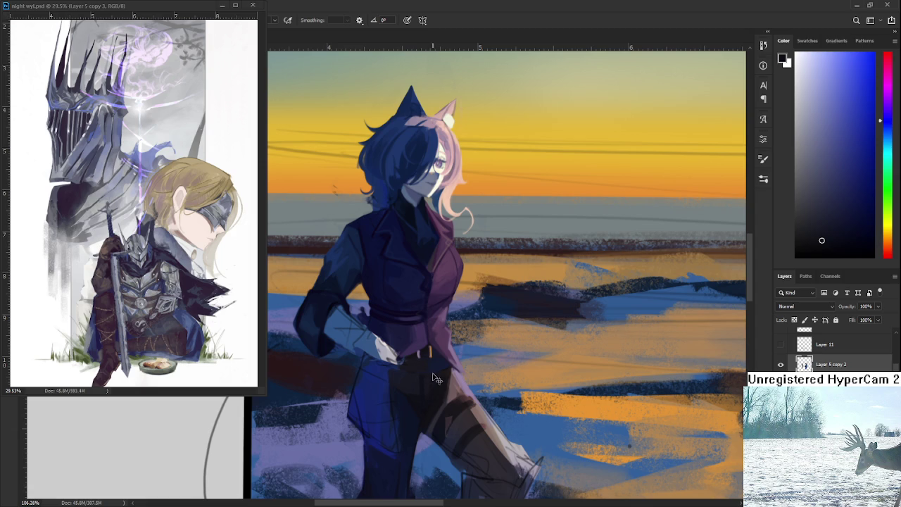
pyautogui.keyDown('alt'); pyautogui.click(423, 362); pyautogui.keyUp('alt')
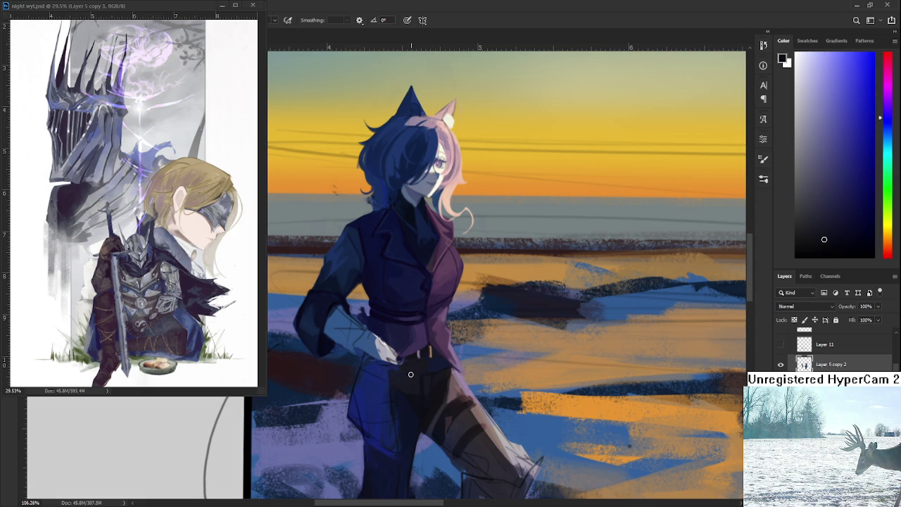
pyautogui.keyDown('alt'); pyautogui.click(408, 384); pyautogui.keyUp('alt')
pyautogui.keyDown('alt'); pyautogui.click(426, 383); pyautogui.keyUp('alt')
pyautogui.keyDown('alt'); pyautogui.click(427, 380); pyautogui.keyUp('alt')
# Rotate the view about 90° and sample dark tones from the trousers and belt.
pyautogui.scroll(-1, 428, 387)
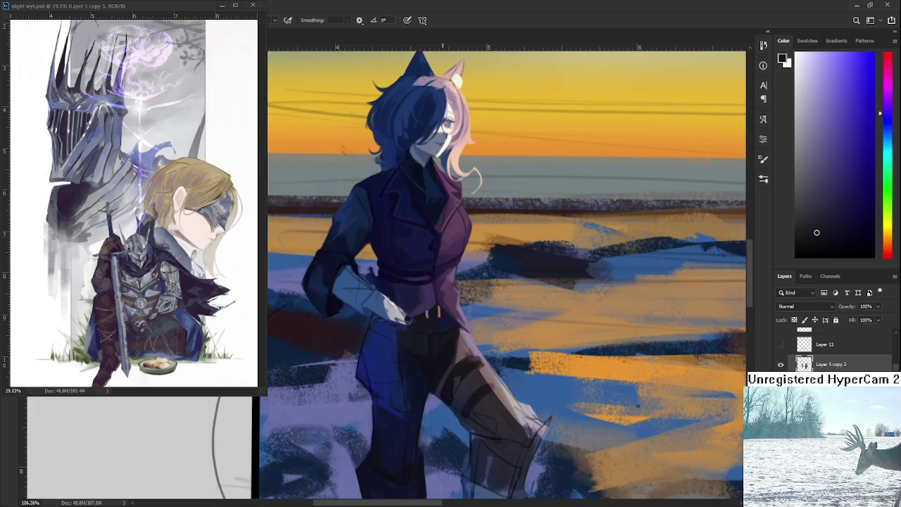
pyautogui.scroll(-1, 448, 318)
pyautogui.scroll(-1, 447, 317)
pyautogui.scroll(2, 451, 310)
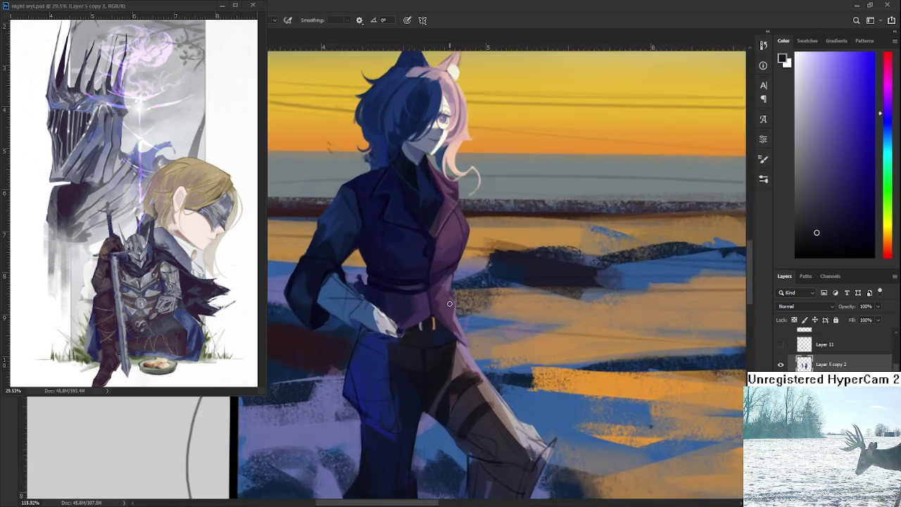
pyautogui.scroll(1, 458, 302)
pyautogui.press('r')
pyautogui.moveTo(461, 303); pyautogui.dragTo(354, 373)
pyautogui.scroll(1, 355, 366)
pyautogui.scroll(1, 357, 352)
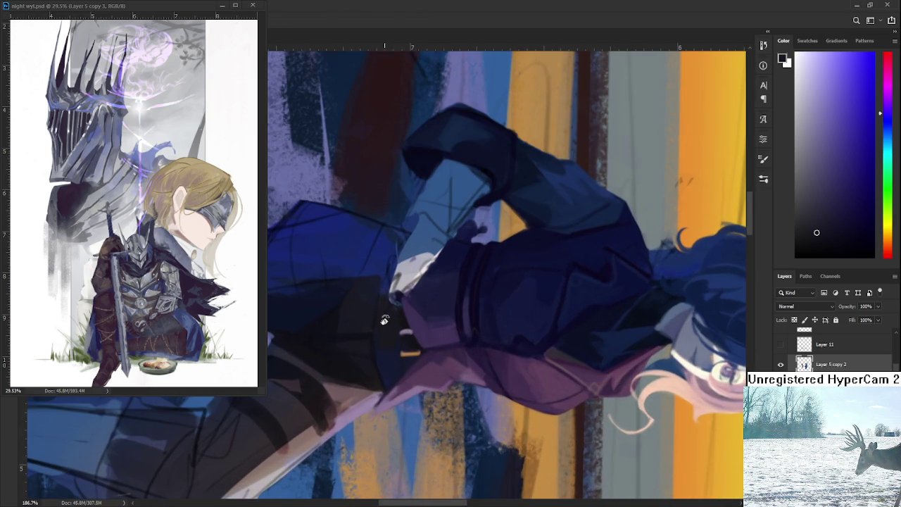
pyautogui.keyDown('alt'); pyautogui.click(359, 335); pyautogui.keyUp('alt')
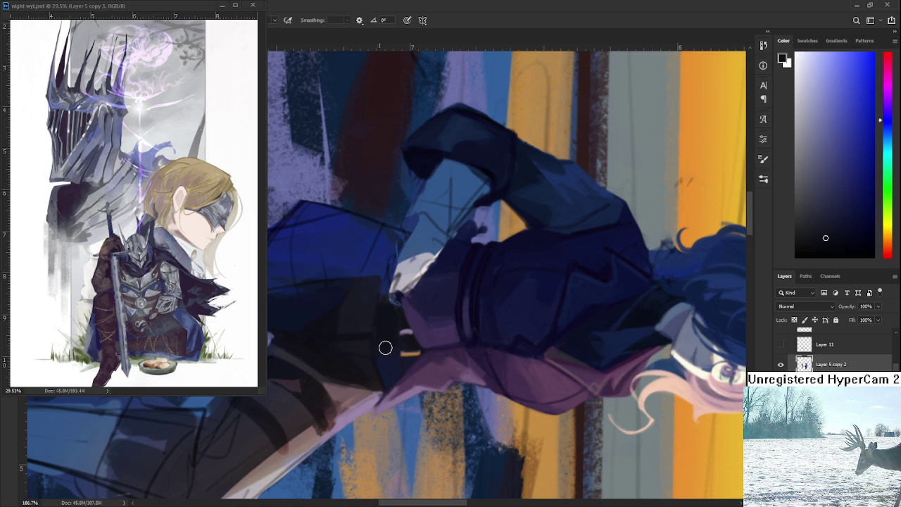
pyautogui.keyDown('alt'); pyautogui.click(380, 328); pyautogui.keyUp('alt')
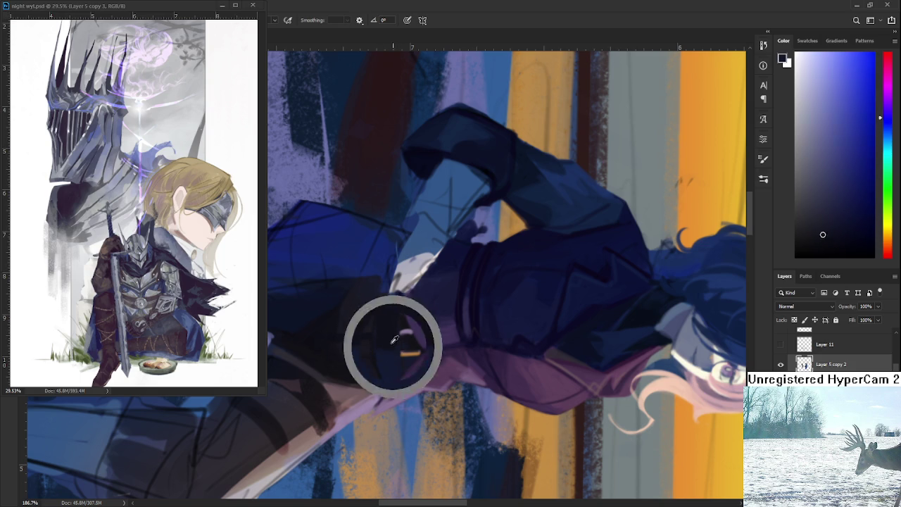
# Turn the figure back upright and resample darker and mid trouser tones.
pyautogui.press('r')
pyautogui.moveTo(396, 368)
pyautogui.mouseDown()
pyautogui.moveTo(522, 287)
pyautogui.moveTo(468, 321)
pyautogui.moveTo(422, 328)
pyautogui.mouseUp()
pyautogui.keyDown('alt'); pyautogui.click(478, 328); pyautogui.keyUp('alt')
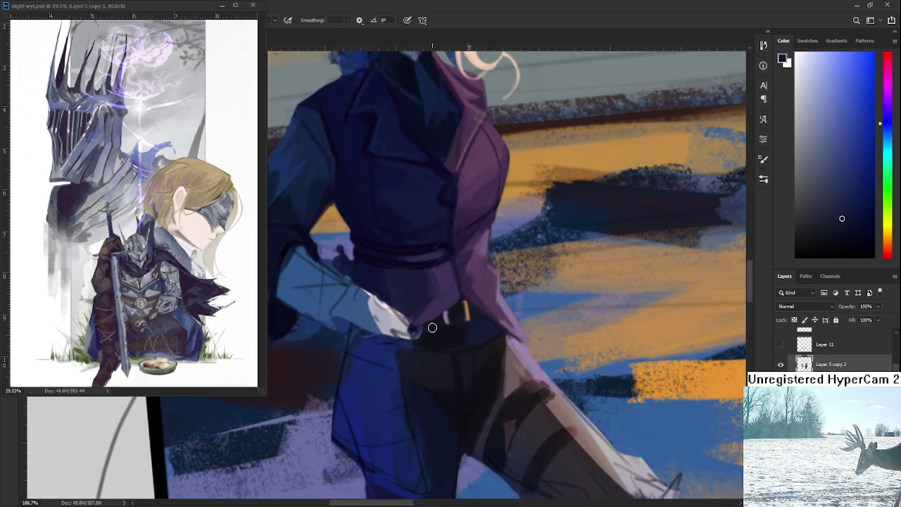
pyautogui.keyDown('alt'); pyautogui.click(464, 328); pyautogui.keyUp('alt')
pyautogui.keyDown('alt'); pyautogui.click(472, 338); pyautogui.keyUp('alt')
pyautogui.scroll(-3, 471, 337)
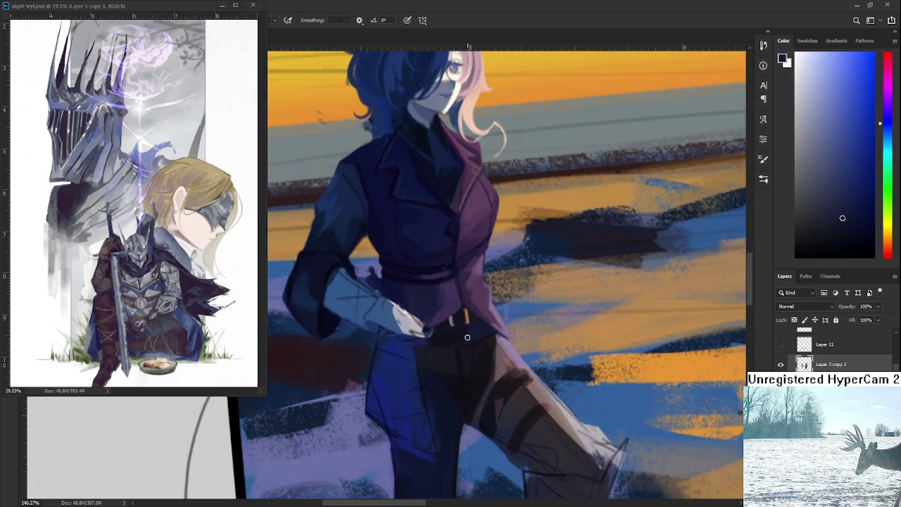
pyautogui.scroll(-3, 470, 337)
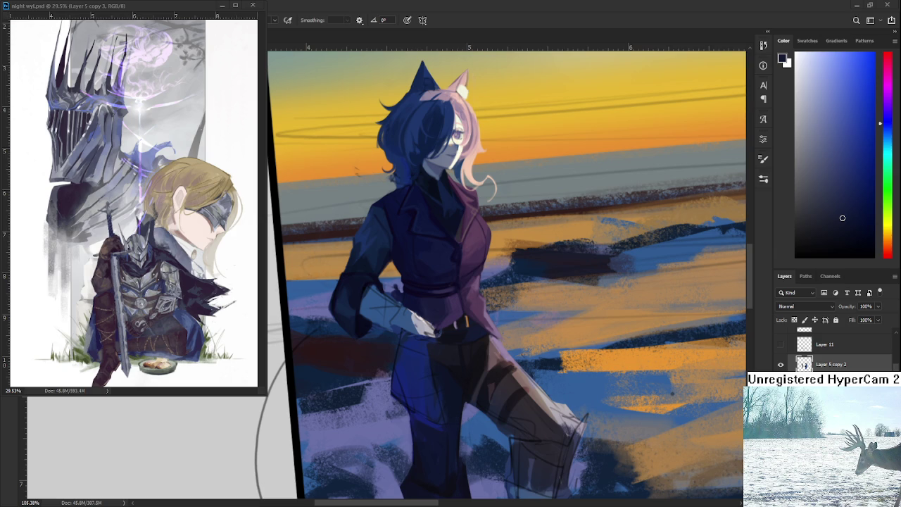
pyautogui.scroll(-2, 522, 371)
pyautogui.scroll(-2, 522, 371)
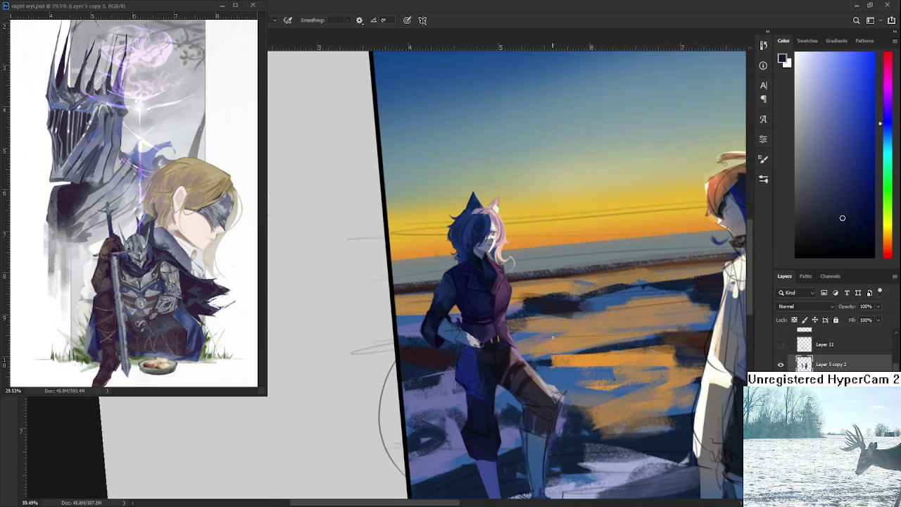
pyautogui.moveTo(522, 370)
pyautogui.mouseDown()
pyautogui.moveTo(494, 320)
pyautogui.moveTo(519, 318)
pyautogui.mouseUp()
pyautogui.scroll(2, 520, 319)
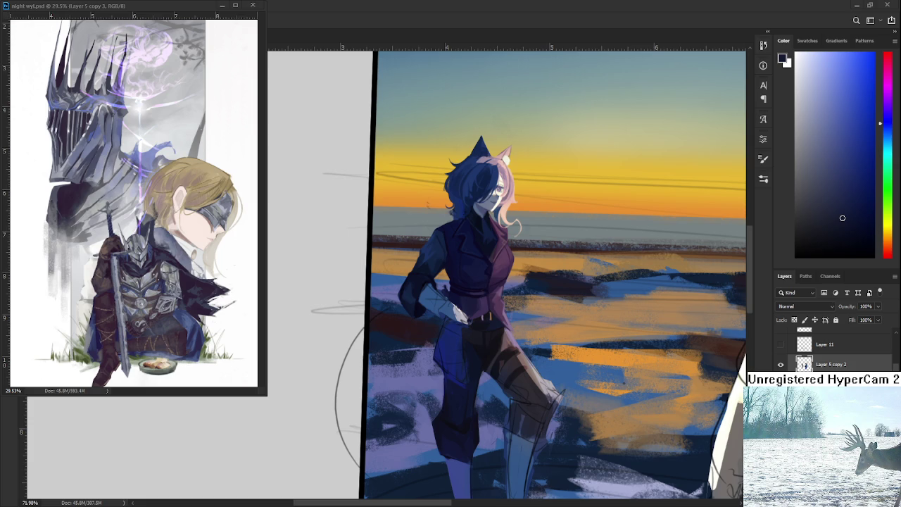
pyautogui.scroll(-1, 496, 253)
pyautogui.scroll(-1, 513, 295)
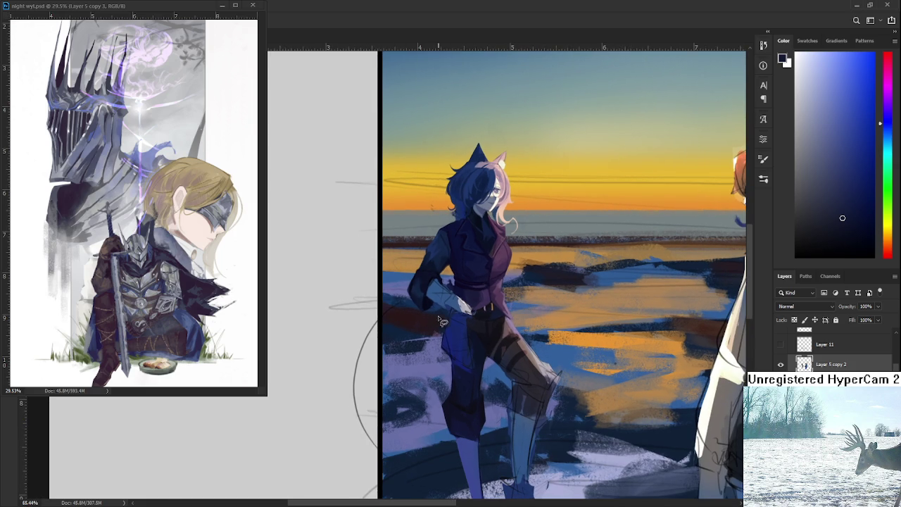
pyautogui.moveTo(454, 318)
pyautogui.mouseDown()
pyautogui.moveTo(552, 308)
pyautogui.moveTo(530, 323)
pyautogui.moveTo(537, 318)
pyautogui.mouseUp()
pyautogui.scroll(-2, 549, 310)
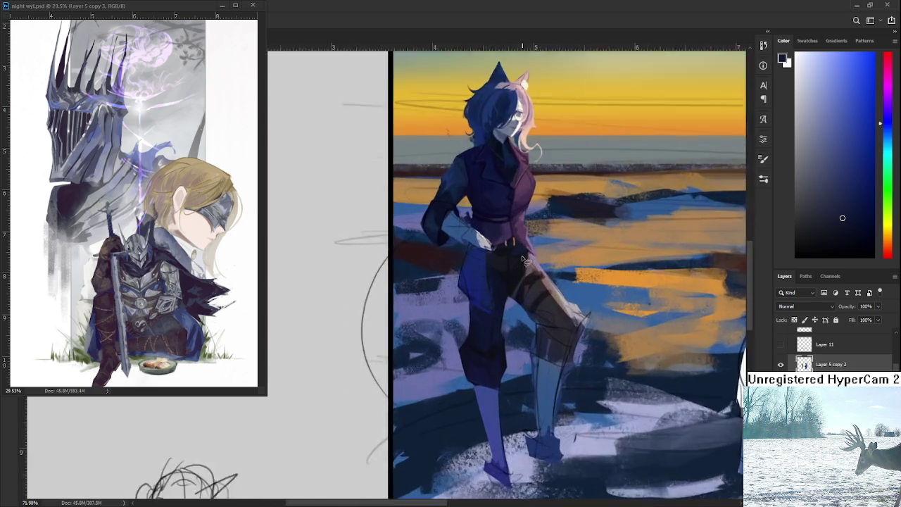
pyautogui.scroll(5, 552, 310)
pyautogui.moveTo(535, 316)
pyautogui.mouseDown()
pyautogui.moveTo(556, 306)
pyautogui.moveTo(458, 396)
pyautogui.mouseUp()
pyautogui.scroll(-2, 474, 346)
pyautogui.scroll(-1, 392, 359)
pyautogui.moveTo(391, 359); pyautogui.dragTo(383, 353)
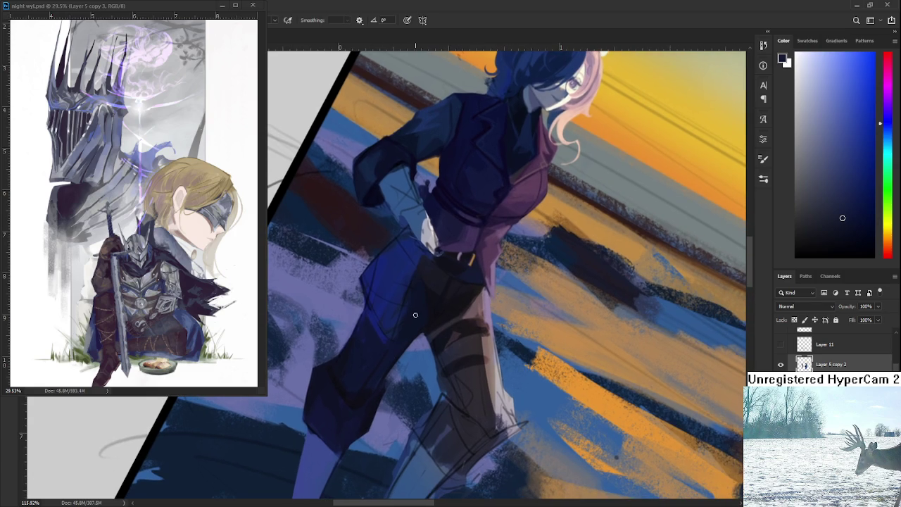
# Sample a dark navy from the trousers and tilt the view onto the raised leg.
pyautogui.keyDown('alt'); pyautogui.click(426, 326); pyautogui.keyUp('alt')
pyautogui.keyDown('alt'); pyautogui.click(437, 322); pyautogui.keyUp('alt')
pyautogui.press('r')
pyautogui.moveTo(426, 341); pyautogui.dragTo(441, 340)
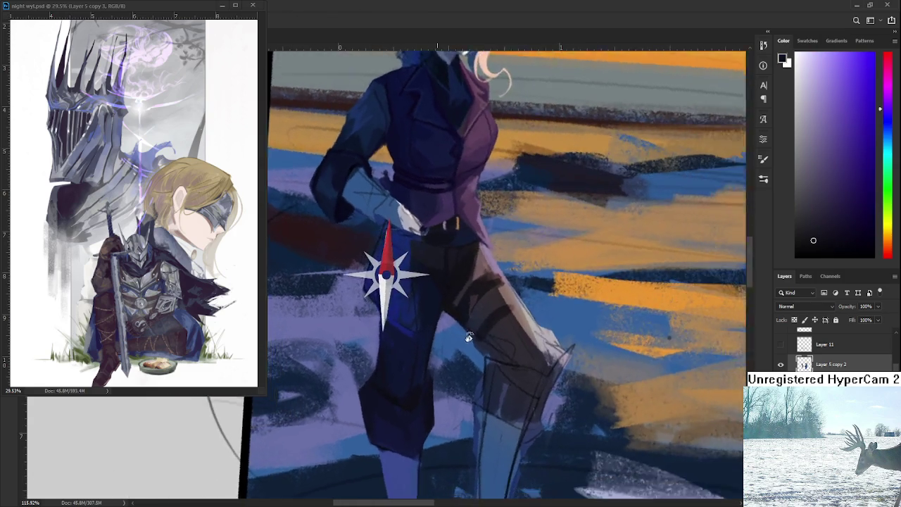
pyautogui.press('e')
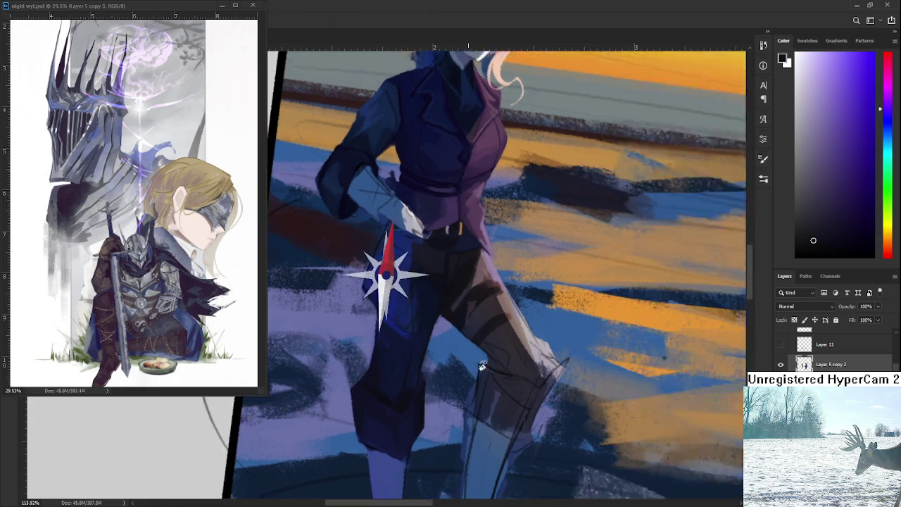
pyautogui.moveTo(471, 369)
pyautogui.mouseDown()
pyautogui.moveTo(493, 352)
pyautogui.moveTo(485, 356)
pyautogui.mouseUp()
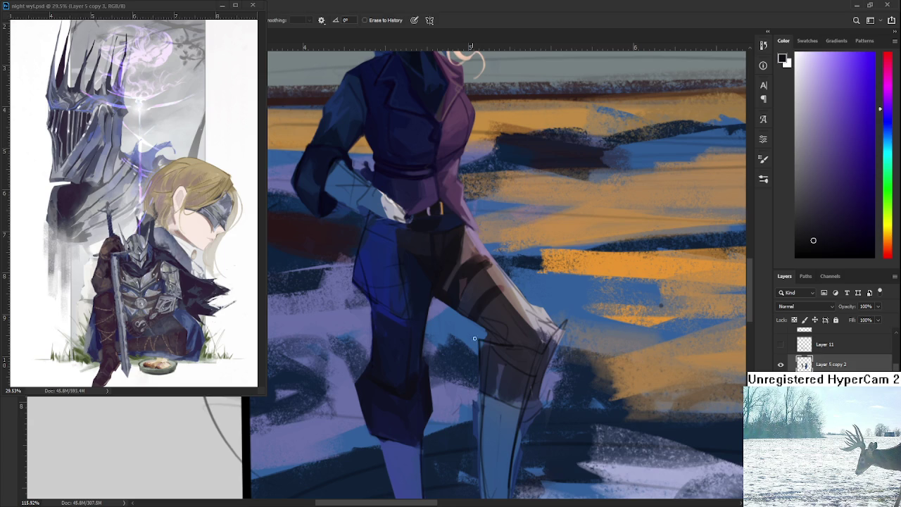
pyautogui.press('b')
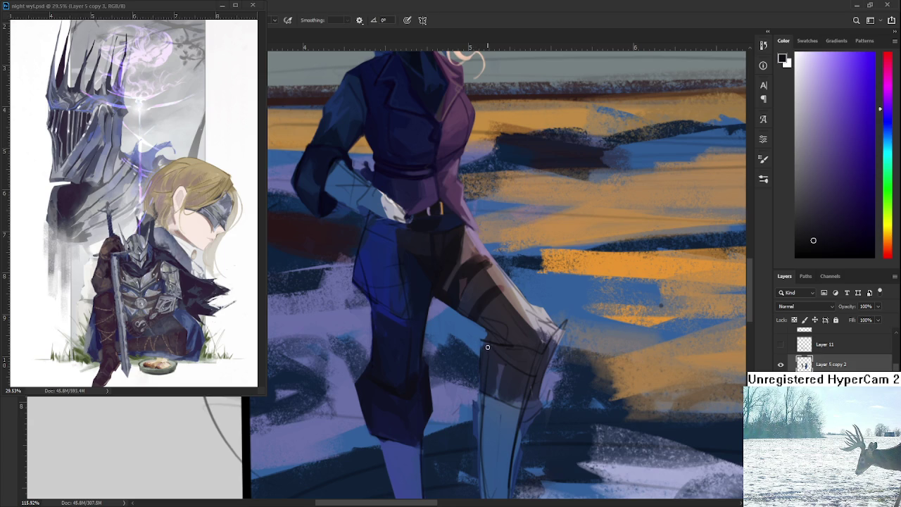
# Pick darker blues from the trouser leg, alternating Brush and Eraser, and shift the view.
pyautogui.keyDown('alt'); pyautogui.click(485, 348); pyautogui.keyUp('alt')
pyautogui.press('e')
pyautogui.press('b')
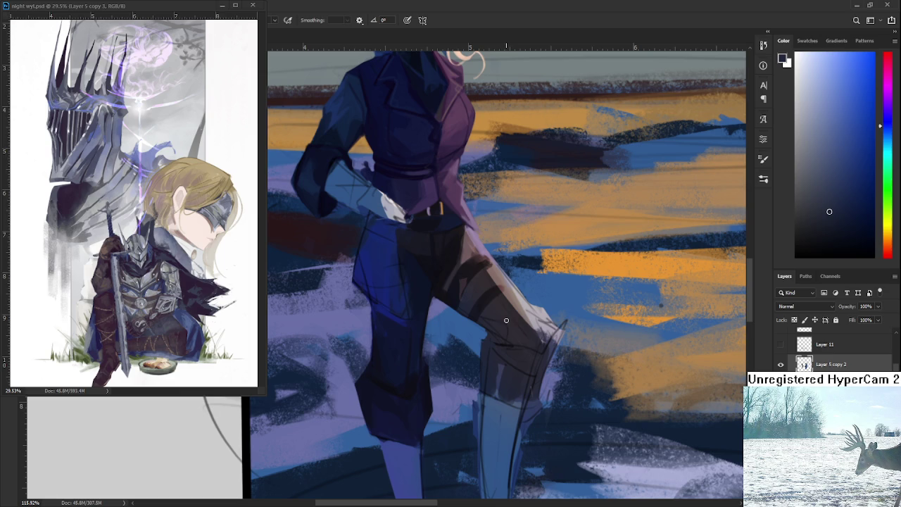
pyautogui.keyDown('alt'); pyautogui.click(407, 382); pyautogui.keyUp('alt')
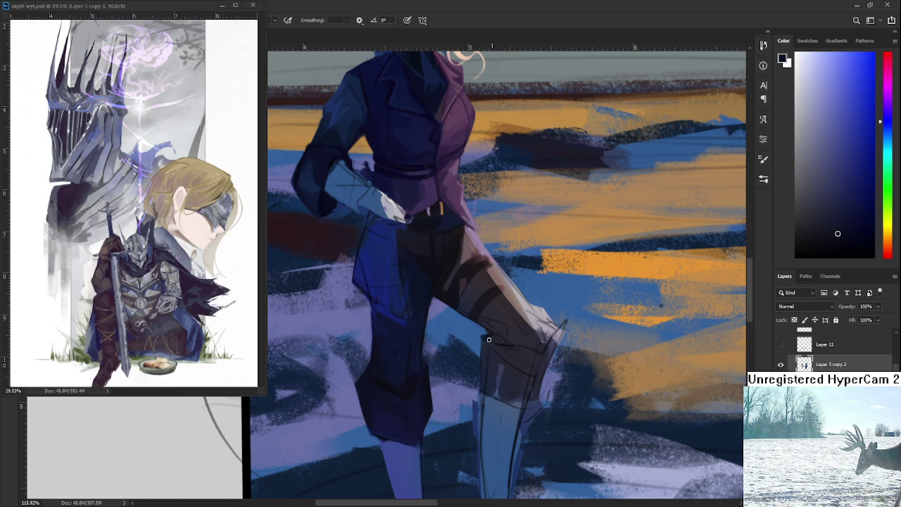
pyautogui.press('e')
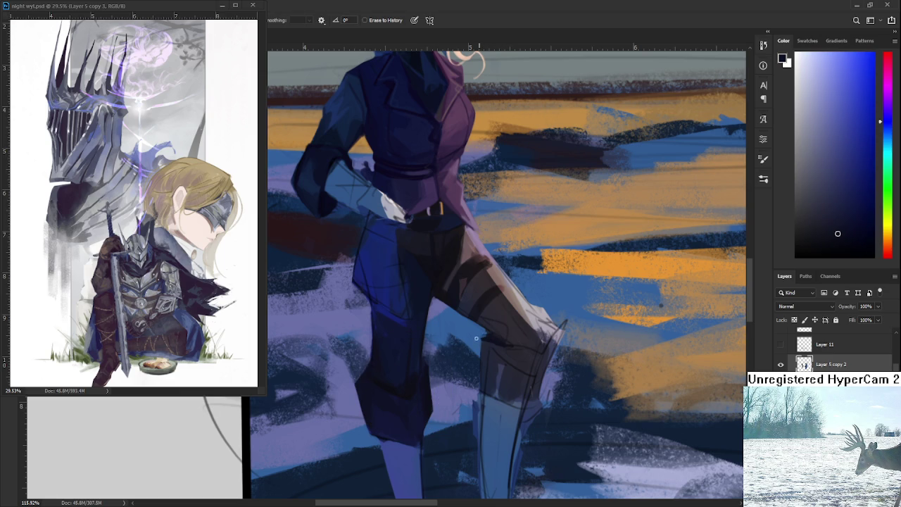
pyautogui.moveTo(470, 394); pyautogui.dragTo(455, 363)
pyautogui.press('b')
# Paint dark blue shading strokes over the boot top and knee.
pyautogui.keyDown('alt'); pyautogui.click(479, 314); pyautogui.keyUp('alt')
pyautogui.moveTo(391, 334); pyautogui.dragTo(379, 280)
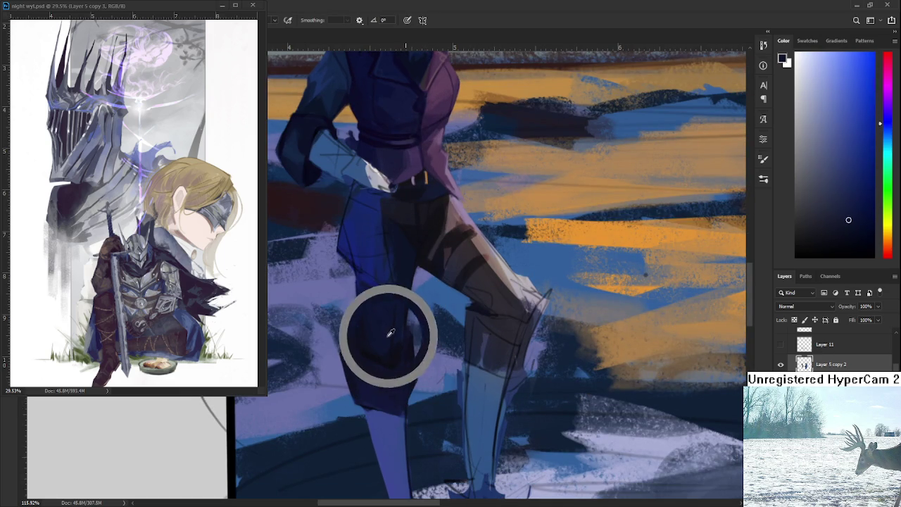
pyautogui.moveTo(466, 318); pyautogui.dragTo(468, 353)
pyautogui.keyDown('alt'); pyautogui.click(478, 317); pyautogui.keyUp('alt')
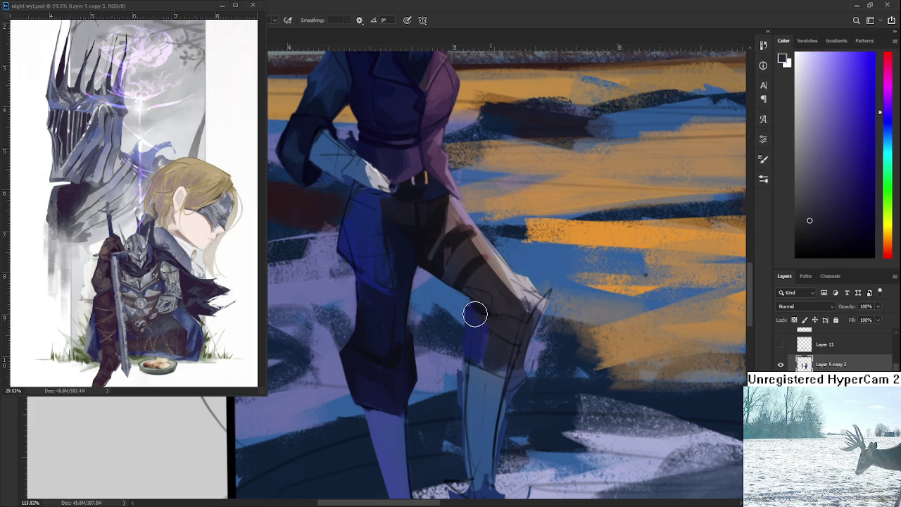
pyautogui.keyDown('alt'); pyautogui.click(474, 327); pyautogui.keyUp('alt')
pyautogui.keyDown('alt'); pyautogui.click(478, 321); pyautogui.keyUp('alt')
pyautogui.moveTo(514, 354); pyautogui.dragTo(475, 296)
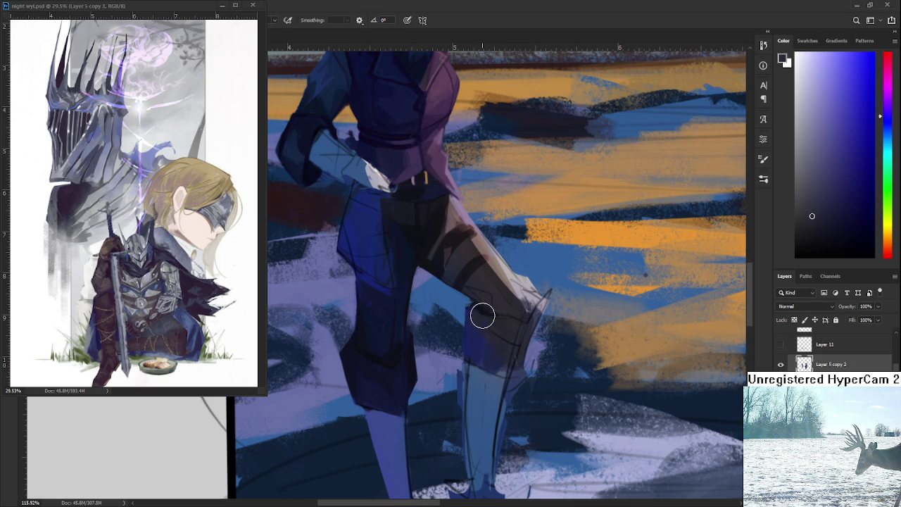
pyautogui.moveTo(476, 296); pyautogui.dragTo(449, 309)
pyautogui.scroll(-2, 484, 335)
pyautogui.scroll(-2, 484, 338)
pyautogui.scroll(-2, 486, 345)
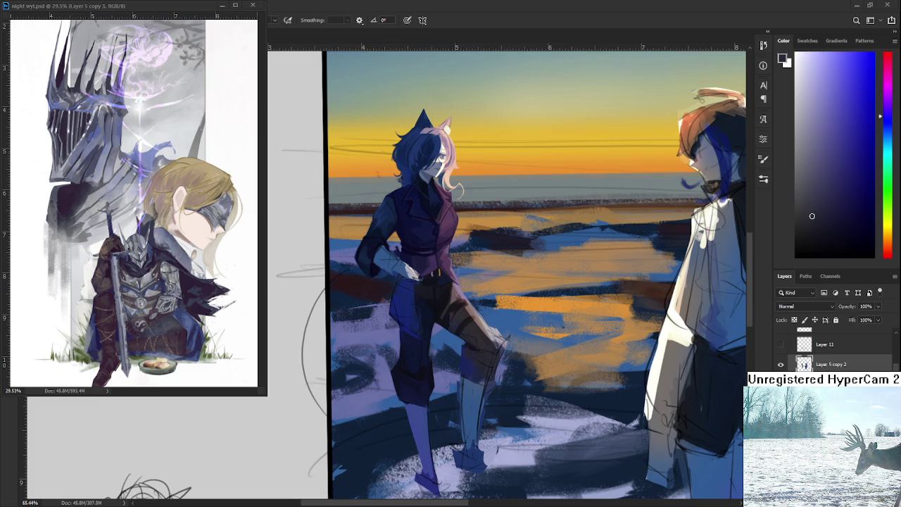
pyautogui.scroll(3, 466, 295)
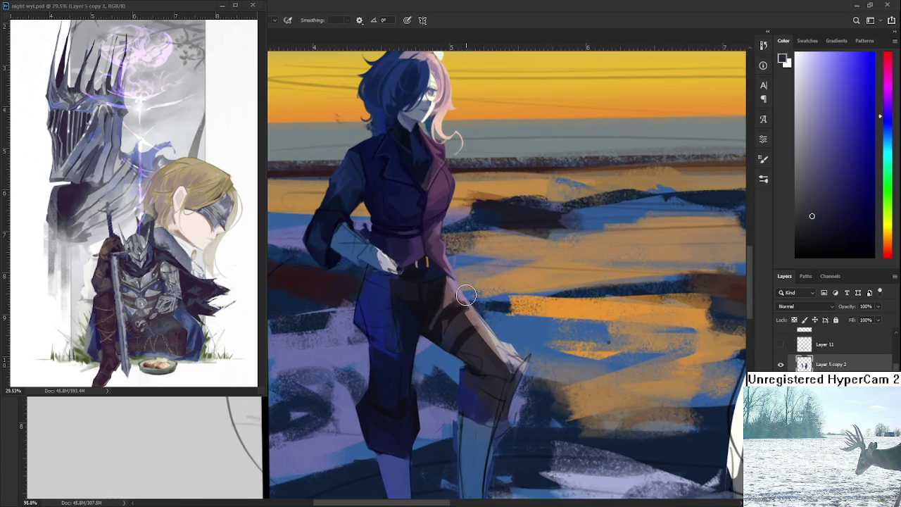
# Zoom and tilt around the girl, sampling darker and brighter shades from the thigh.
pyautogui.moveTo(467, 295); pyautogui.dragTo(417, 320)
pyautogui.keyDown('alt'); pyautogui.click(420, 326); pyautogui.keyUp('alt')
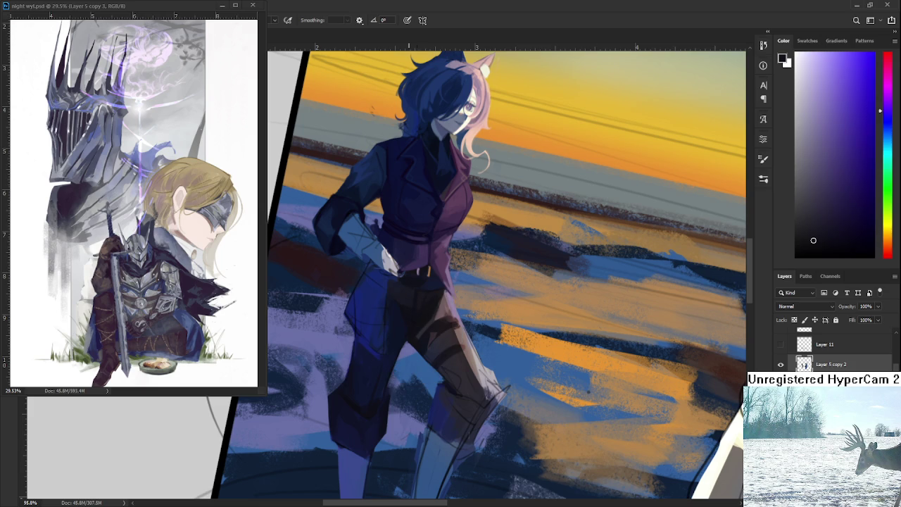
pyautogui.keyDown('alt'); pyautogui.click(419, 331); pyautogui.keyUp('alt')
pyautogui.keyDown('alt'); pyautogui.click(426, 325); pyautogui.keyUp('alt')
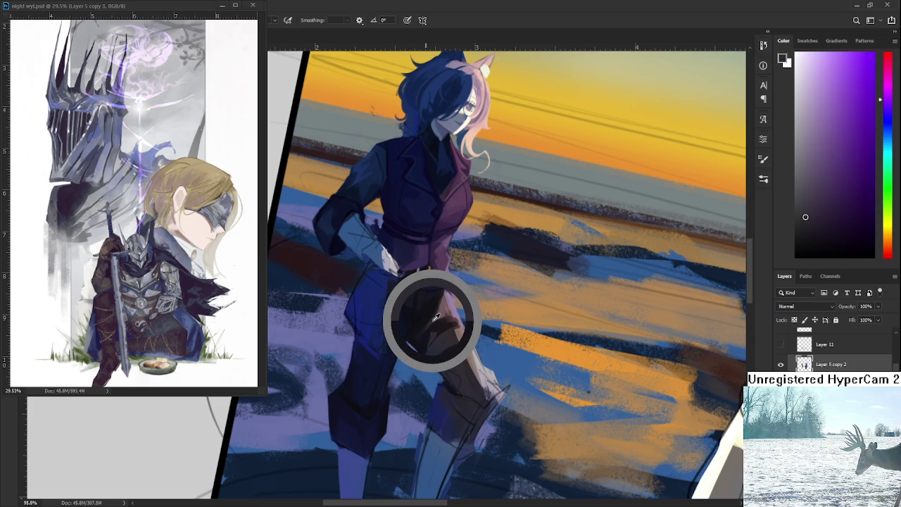
pyautogui.moveTo(434, 320); pyautogui.dragTo(443, 313)
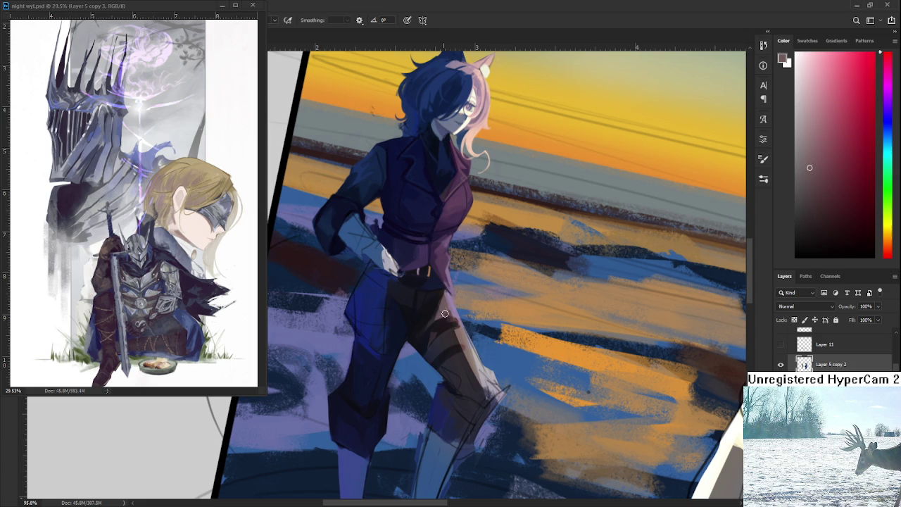
pyautogui.keyDown('alt'); pyautogui.click(447, 306); pyautogui.keyUp('alt')
pyautogui.keyDown('alt'); pyautogui.click(449, 304); pyautogui.keyUp('alt')
pyautogui.keyDown('alt'); pyautogui.click(446, 295); pyautogui.keyUp('alt')
# Settle on dark navy and magenta tones from the trousers and level the view.
pyautogui.keyDown('alt'); pyautogui.click(446, 292); pyautogui.keyUp('alt')
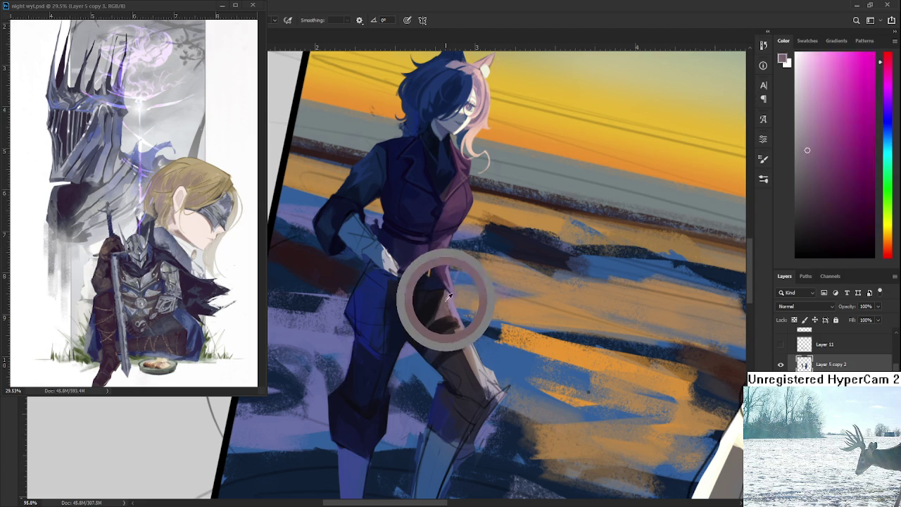
pyautogui.keyDown('alt'); pyautogui.click(443, 307); pyautogui.keyUp('alt')
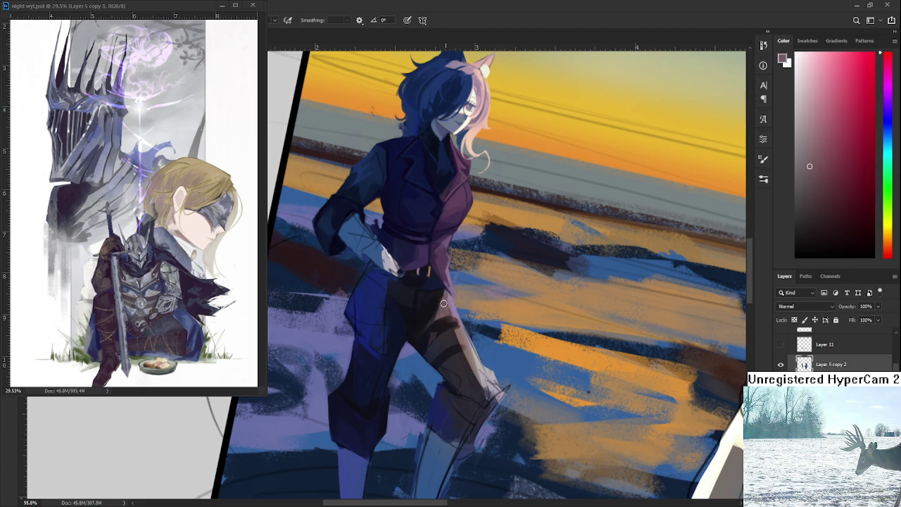
pyautogui.keyDown('alt'); pyautogui.moveTo(447, 305); pyautogui.dragTo(429, 309); pyautogui.keyUp('alt')
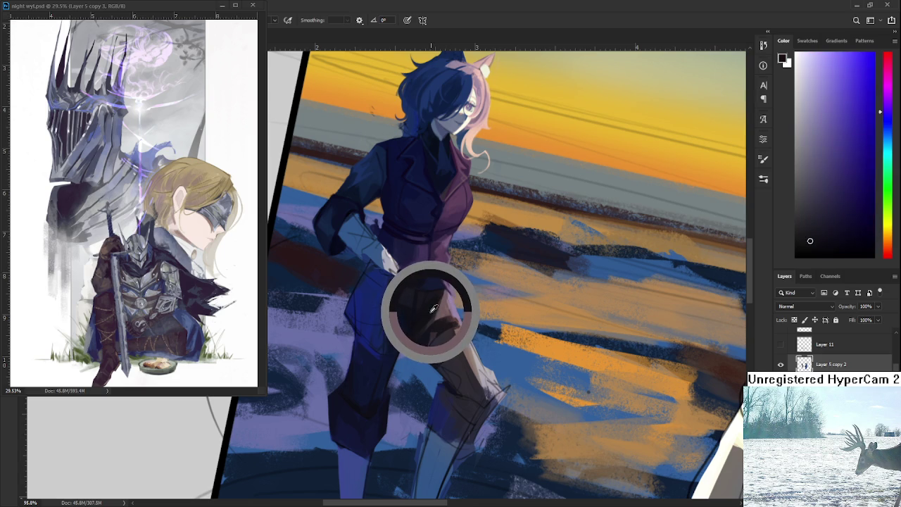
pyautogui.moveTo(433, 318); pyautogui.dragTo(428, 314)
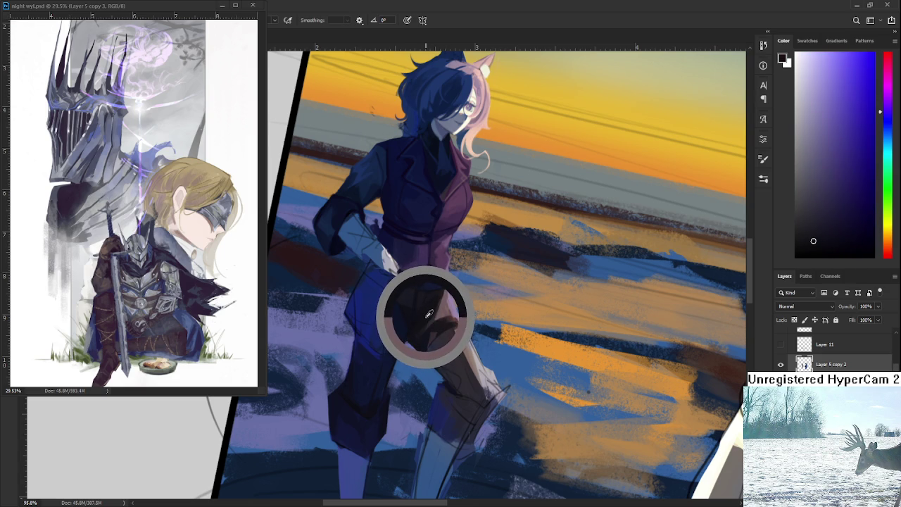
pyautogui.moveTo(428, 321)
pyautogui.mouseDown()
pyautogui.moveTo(449, 320)
pyautogui.moveTo(459, 335)
pyautogui.mouseUp()
pyautogui.press('r')
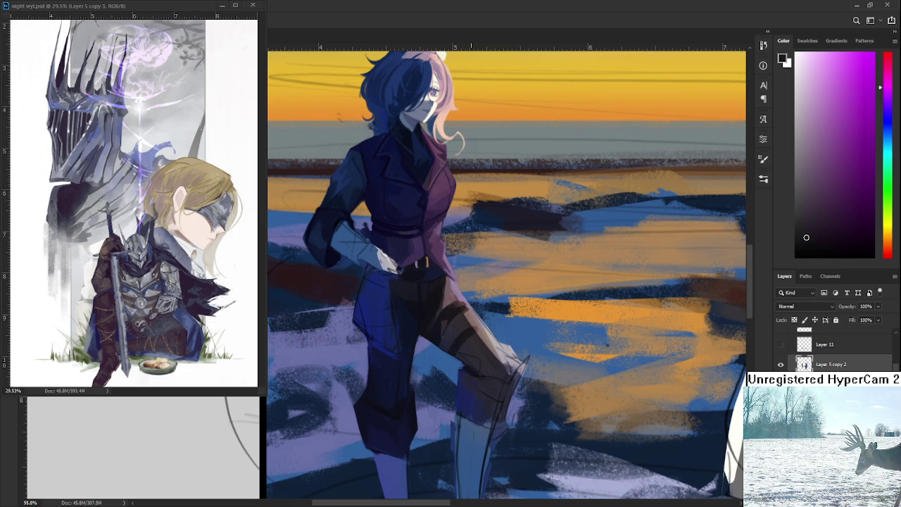
pyautogui.press('r')
pyautogui.moveTo(468, 373); pyautogui.dragTo(478, 368)
pyautogui.click(476, 354)
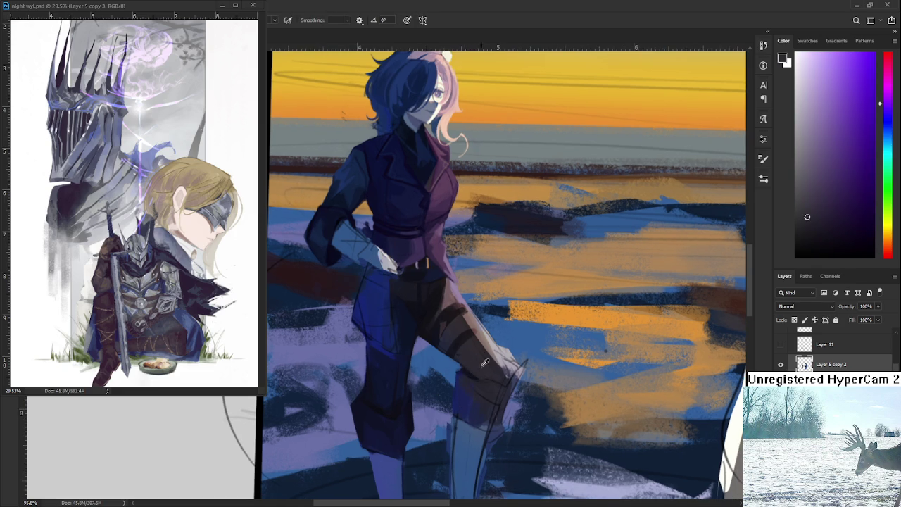
pyautogui.press('r')
pyautogui.click(461, 372)
pyautogui.scroll(-5, 428, 282)
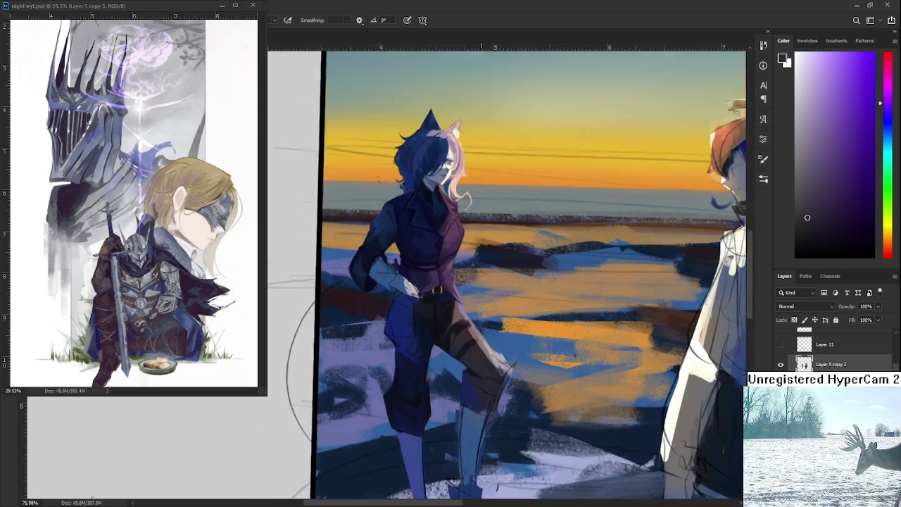
pyautogui.moveTo(394, 211); pyautogui.dragTo(423, 197)
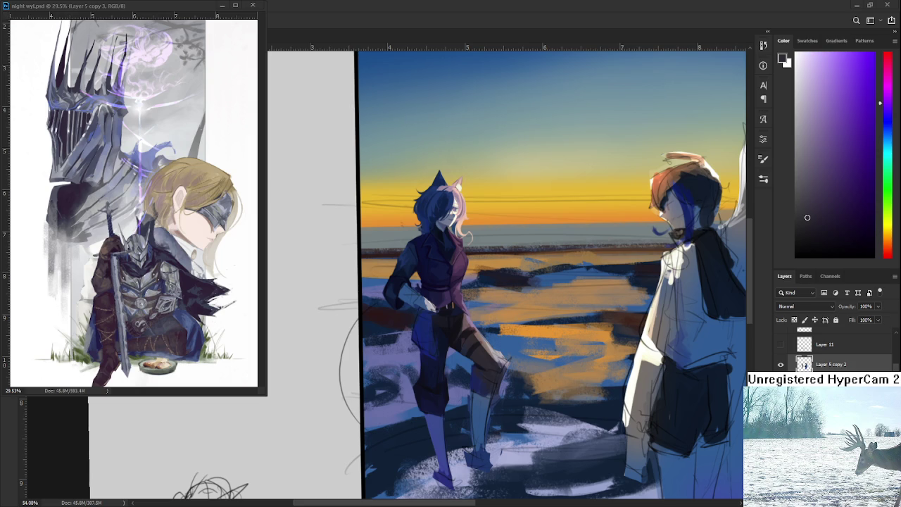
pyautogui.moveTo(514, 331)
pyautogui.mouseDown()
pyautogui.moveTo(481, 345)
pyautogui.moveTo(535, 366)
pyautogui.moveTo(457, 364)
pyautogui.moveTo(467, 371)
pyautogui.mouseUp()
pyautogui.keyDown('alt'); pyautogui.click(409, 287); pyautogui.keyUp('alt')
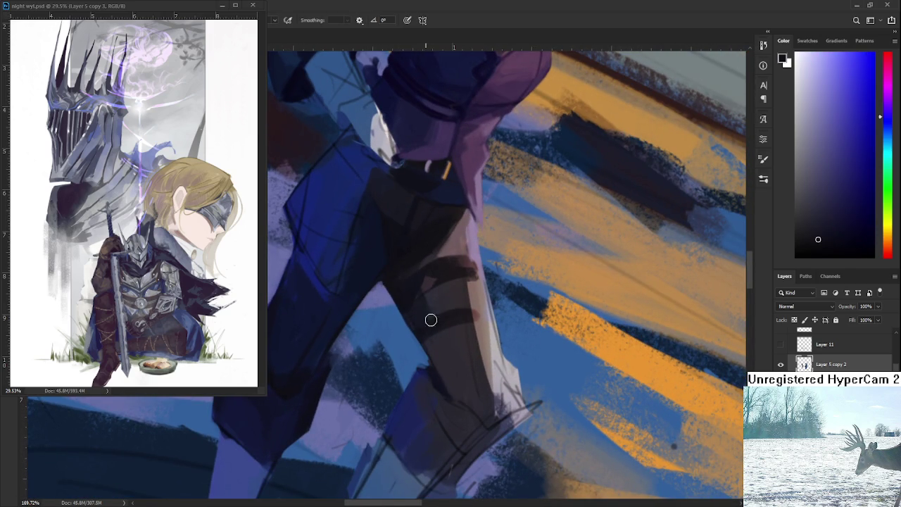
# Rotate the leg upright and sample dark navy shadow tones from the upper thigh.
pyautogui.keyDown('alt'); pyautogui.click(436, 299); pyautogui.keyUp('alt')
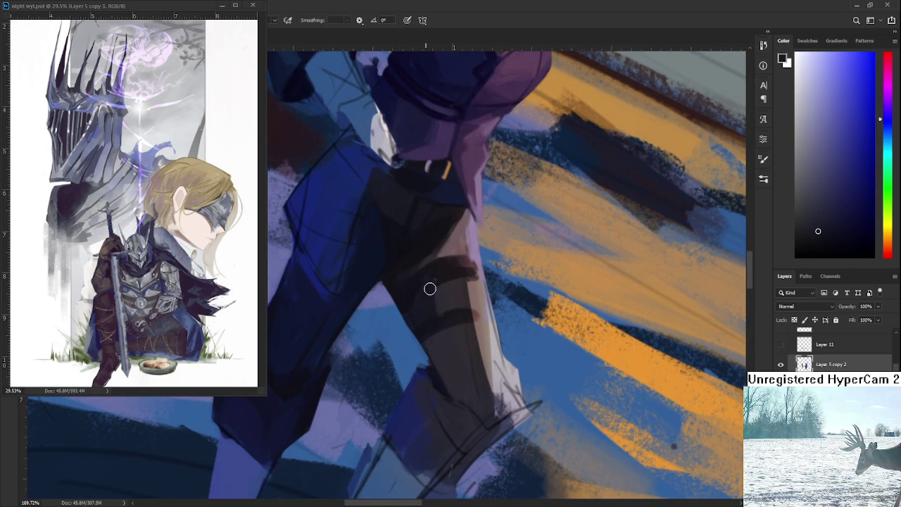
pyautogui.moveTo(429, 301); pyautogui.dragTo(451, 331)
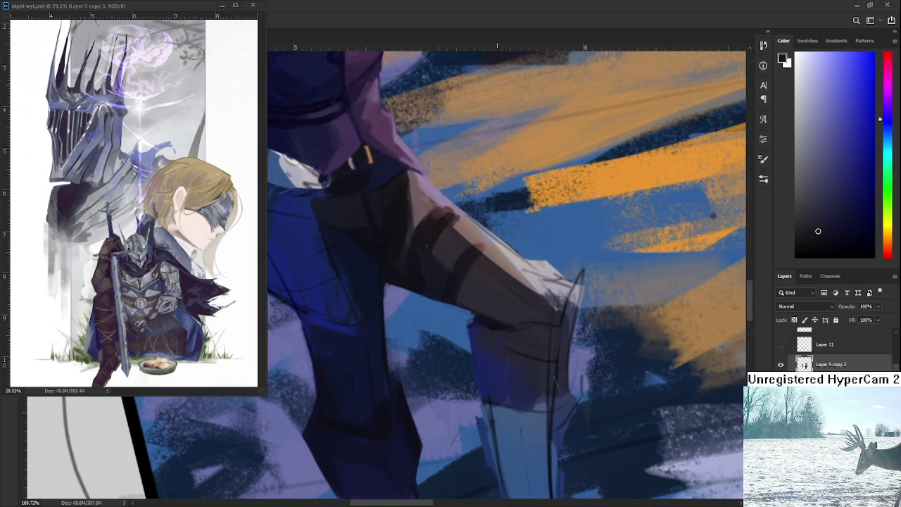
pyautogui.moveTo(474, 321)
pyautogui.mouseDown()
pyautogui.moveTo(500, 389)
pyautogui.moveTo(474, 356)
pyautogui.moveTo(382, 281)
pyautogui.mouseUp()
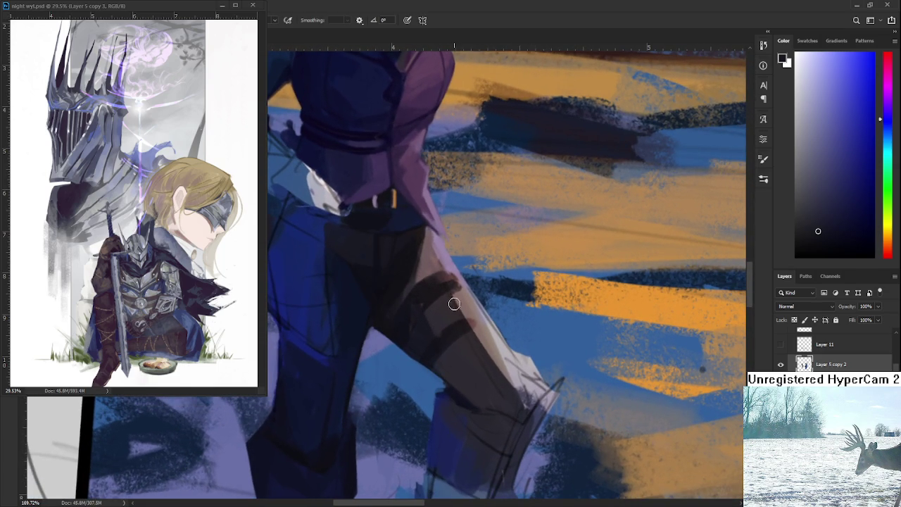
pyautogui.keyDown('alt'); pyautogui.click(411, 280); pyautogui.keyUp('alt')
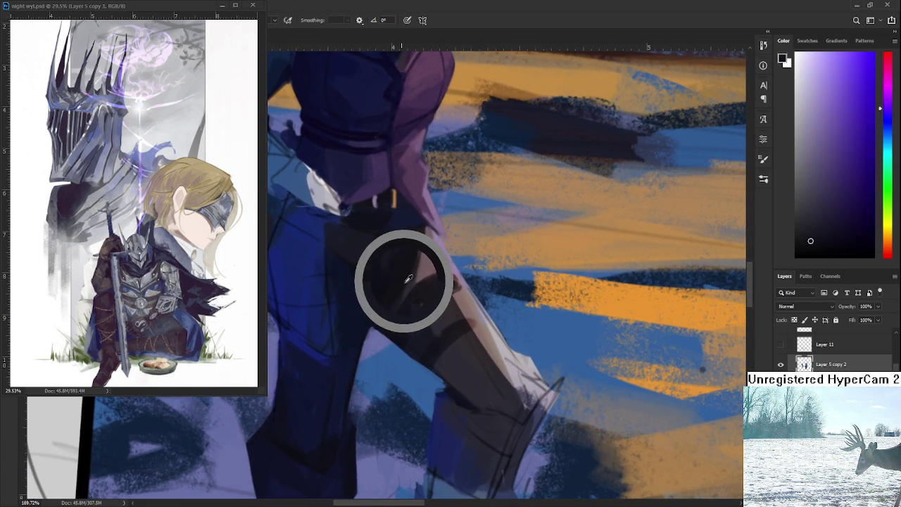
pyautogui.keyDown('alt'); pyautogui.click(401, 280); pyautogui.keyUp('alt')
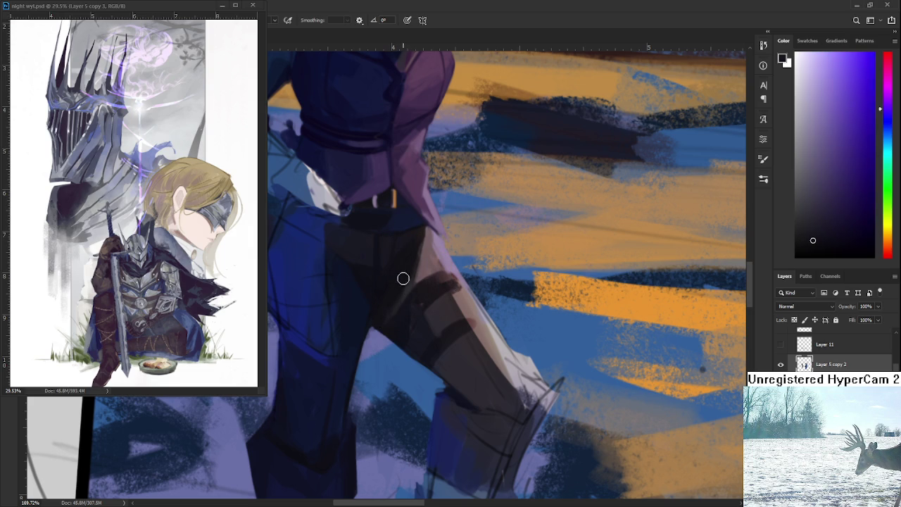
pyautogui.keyDown('alt'); pyautogui.click(406, 284); pyautogui.keyUp('alt')
pyautogui.keyDown('alt'); pyautogui.click(384, 308); pyautogui.keyUp('alt')
pyautogui.keyDown('alt'); pyautogui.click(380, 307); pyautogui.keyUp('alt')
pyautogui.moveTo(378, 307)
pyautogui.mouseDown()
pyautogui.moveTo(376, 293)
pyautogui.moveTo(362, 304)
pyautogui.moveTo(376, 302)
pyautogui.mouseUp()
pyautogui.keyDown('alt'); pyautogui.click(374, 302); pyautogui.keyUp('alt')
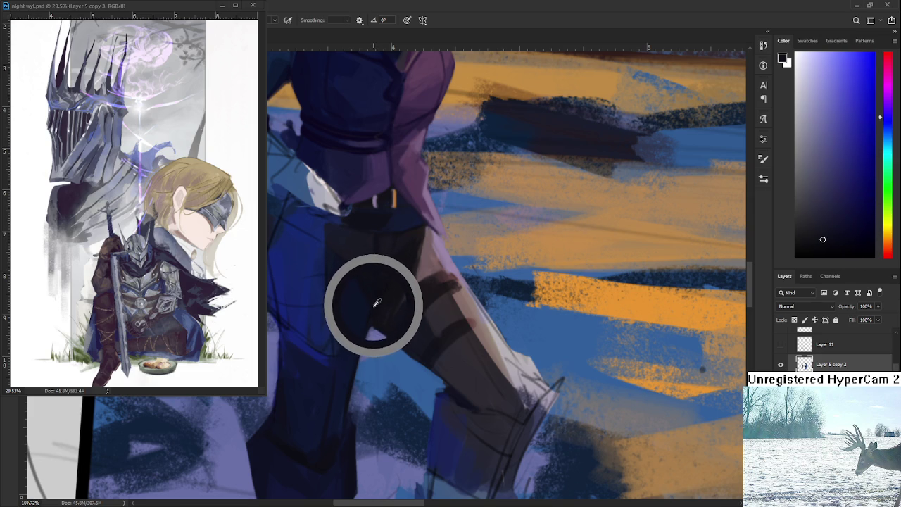
pyautogui.moveTo(376, 303); pyautogui.dragTo(375, 301)
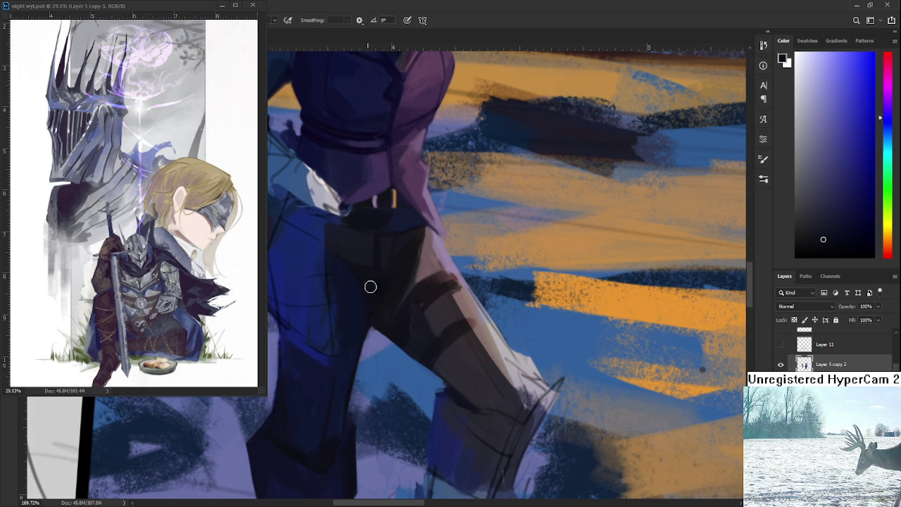
pyautogui.scroll(-5, 489, 288)
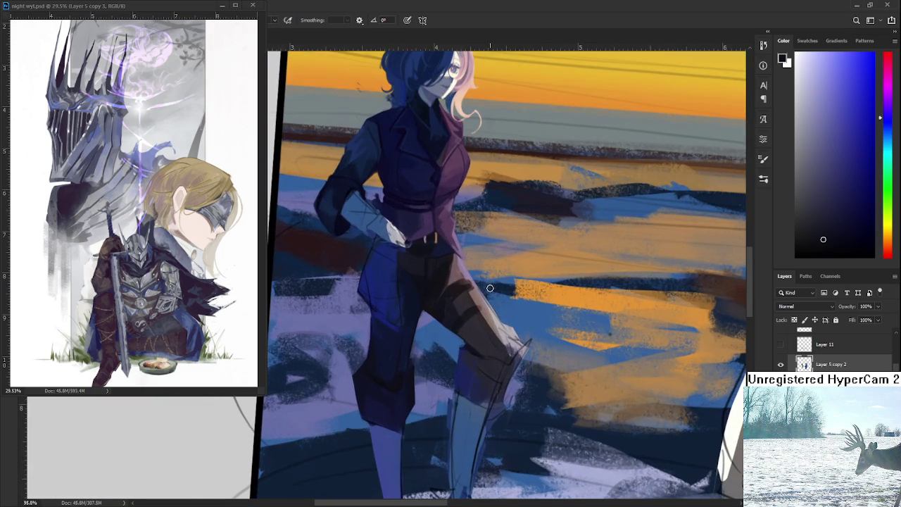
# Level the view and sample a dark greyish-brown from the trousers.
pyautogui.press('r')
pyautogui.moveTo(490, 288)
pyautogui.mouseDown()
pyautogui.moveTo(580, 253)
pyautogui.moveTo(547, 321)
pyautogui.mouseUp()
pyautogui.scroll(2, 483, 345)
pyautogui.press('b')
pyautogui.keyDown('alt'); pyautogui.click(378, 316); pyautogui.keyUp('alt')
pyautogui.keyDown('alt'); pyautogui.click(398, 286); pyautogui.keyUp('alt')
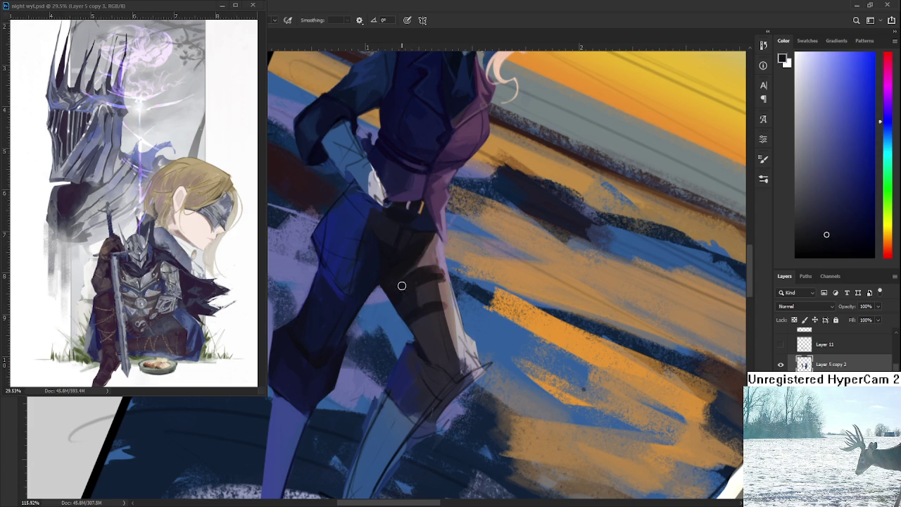
pyautogui.keyDown('alt'); pyautogui.click(411, 266); pyautogui.keyUp('alt')
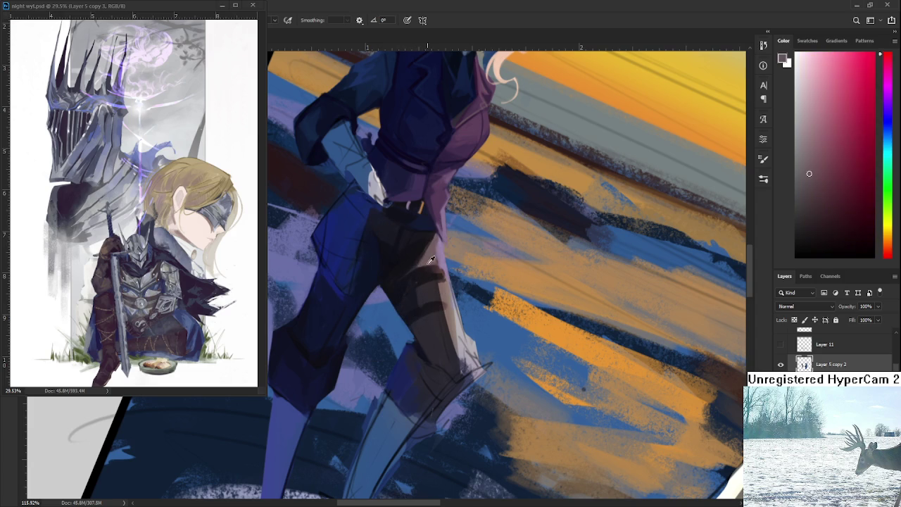
pyautogui.keyDown('alt'); pyautogui.click(404, 282); pyautogui.keyUp('alt')
# Paint two dark near-black shading bands across the thigh.
pyautogui.keyDown('alt'); pyautogui.click(406, 280); pyautogui.keyUp('alt')
pyautogui.keyDown('alt'); pyautogui.click(405, 282); pyautogui.keyUp('alt')
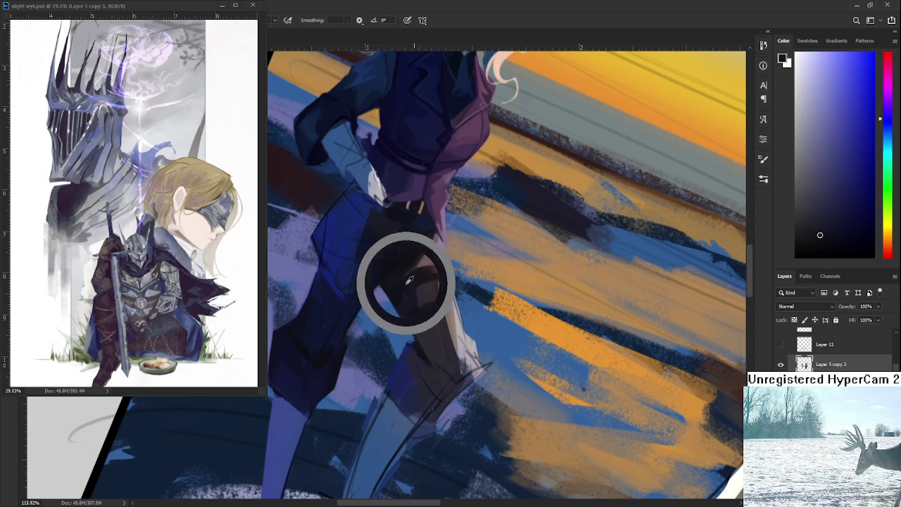
pyautogui.keyDown('alt'); pyautogui.click(404, 281); pyautogui.keyUp('alt')
pyautogui.keyDown('alt'); pyautogui.click(414, 276); pyautogui.keyUp('alt')
pyautogui.moveTo(407, 276); pyautogui.dragTo(441, 274)
pyautogui.keyDown('alt'); pyautogui.click(400, 289); pyautogui.keyUp('alt')
pyautogui.moveTo(401, 308); pyautogui.dragTo(444, 306)
# Resample a range of shades along the trousers.
pyautogui.keyDown('alt'); pyautogui.click(412, 303); pyautogui.keyUp('alt')
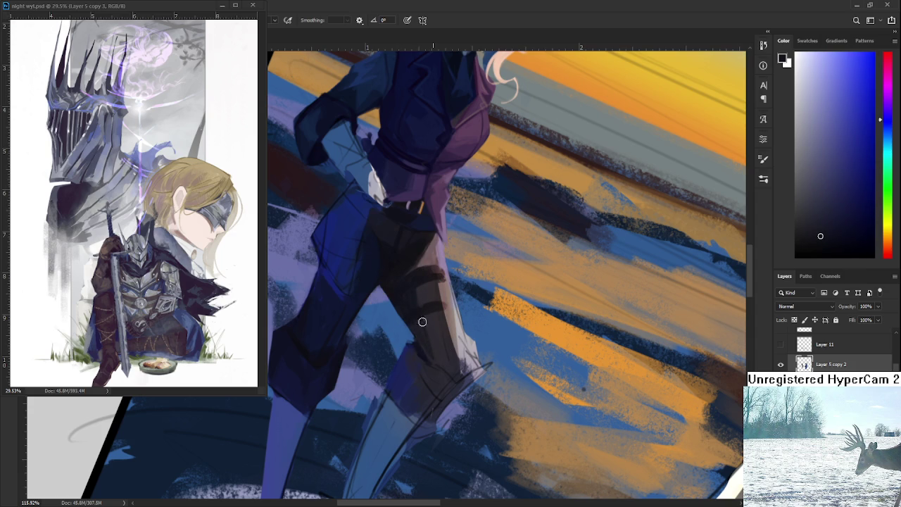
pyautogui.keyDown('alt'); pyautogui.click(436, 351); pyautogui.keyUp('alt')
pyautogui.keyDown('alt'); pyautogui.click(435, 349); pyautogui.keyUp('alt')
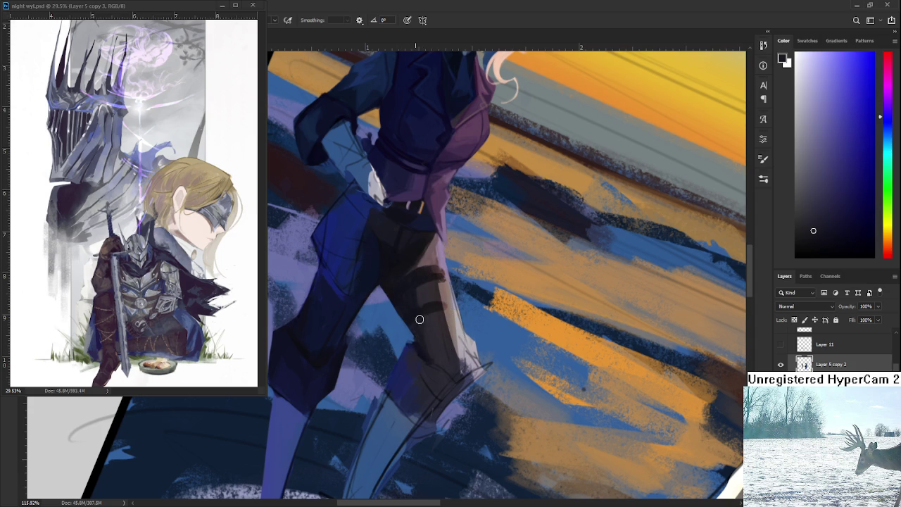
pyautogui.keyDown('alt'); pyautogui.click(427, 318); pyautogui.keyUp('alt')
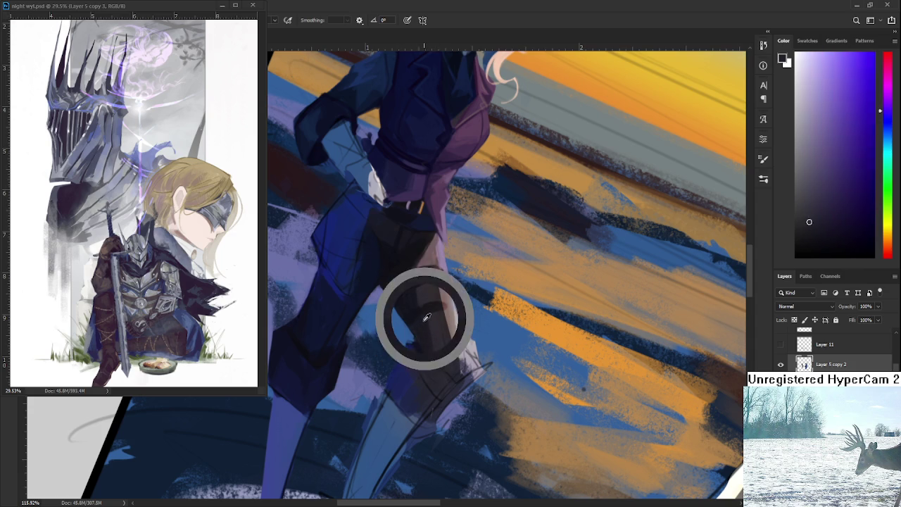
pyautogui.keyDown('alt'); pyautogui.click(436, 346); pyautogui.keyUp('alt')
pyautogui.keyDown('alt'); pyautogui.click(433, 332); pyautogui.keyUp('alt')
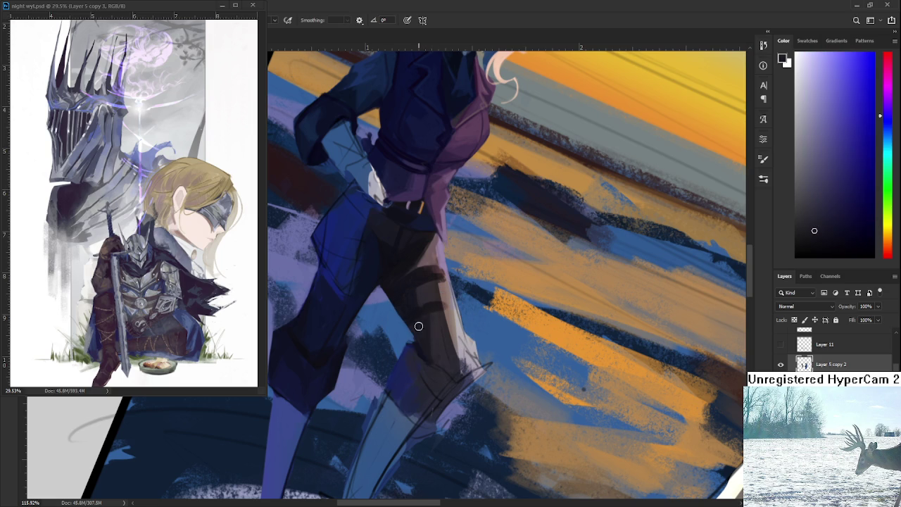
pyautogui.keyDown('alt'); pyautogui.click(428, 322); pyautogui.keyUp('alt')
pyautogui.keyDown('alt'); pyautogui.click(424, 321); pyautogui.keyUp('alt')
pyautogui.keyDown('alt'); pyautogui.click(430, 321); pyautogui.keyUp('alt')
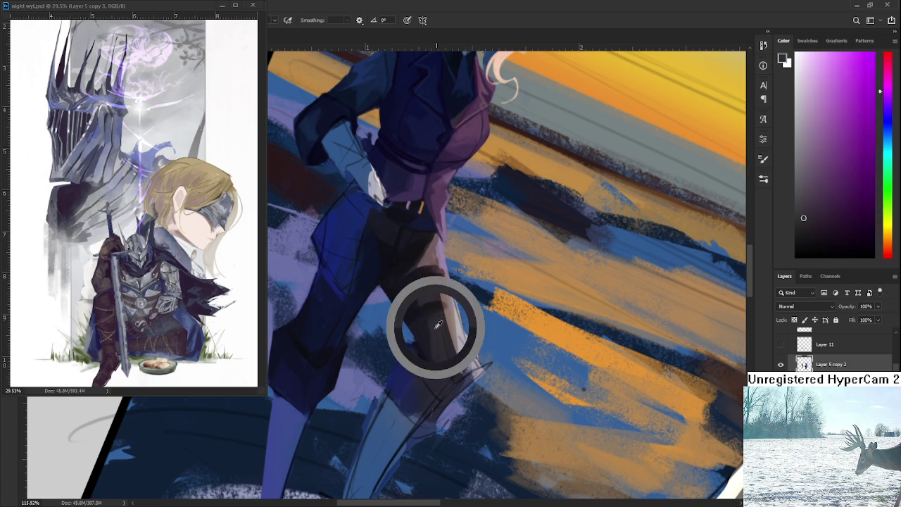
# Settle on a blue-violet painting colour and tilt the view toward the leg.
pyautogui.keyDown('alt'); pyautogui.click(436, 325); pyautogui.keyUp('alt')
pyautogui.keyDown('alt'); pyautogui.click(434, 327); pyautogui.keyUp('alt')
pyautogui.keyDown('alt'); pyautogui.click(432, 333); pyautogui.keyUp('alt')
pyautogui.keyDown('alt'); pyautogui.click(439, 328); pyautogui.keyUp('alt')
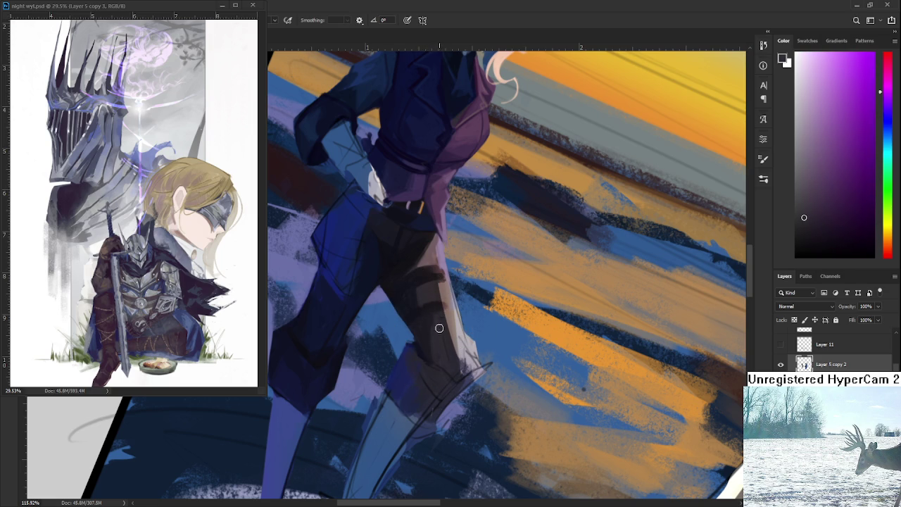
pyautogui.keyDown('alt'); pyautogui.click(438, 326); pyautogui.keyUp('alt')
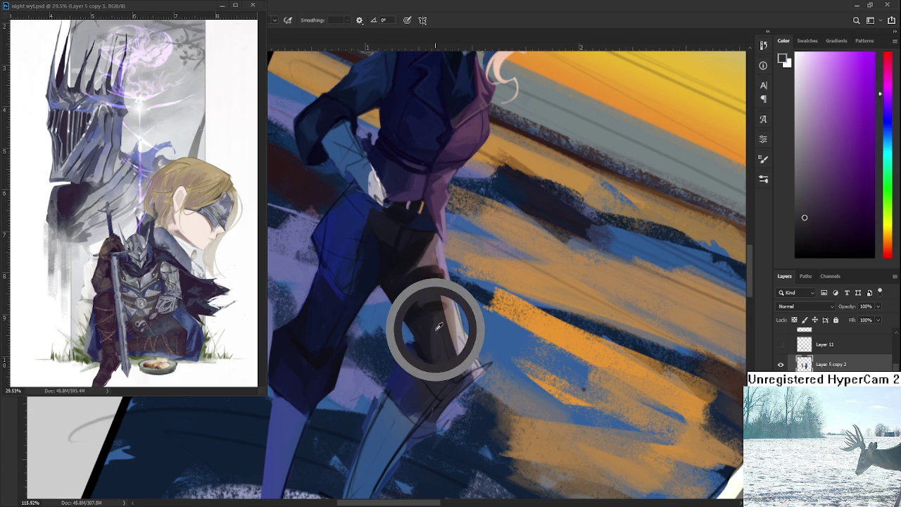
pyautogui.keyDown('alt'); pyautogui.click(440, 321); pyautogui.keyUp('alt')
pyautogui.moveTo(439, 322); pyautogui.dragTo(433, 326)
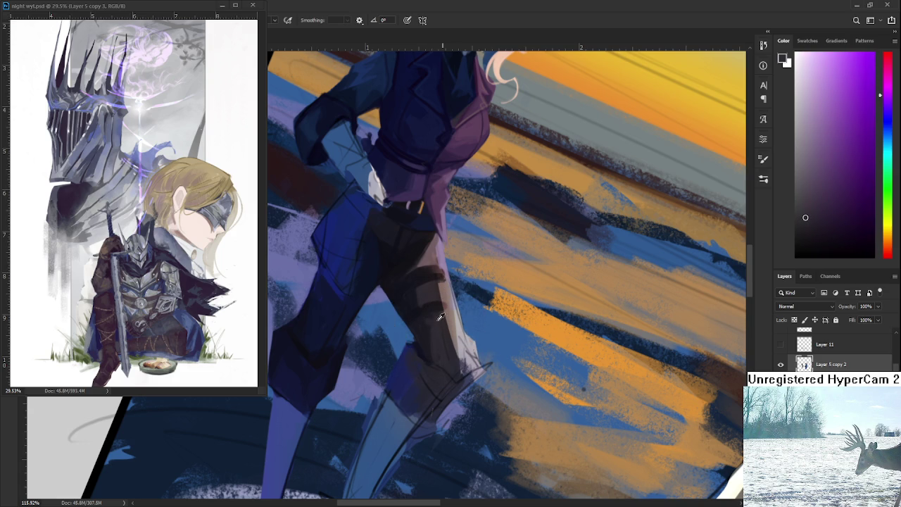
pyautogui.keyDown('alt'); pyautogui.click(442, 319); pyautogui.keyUp('alt')
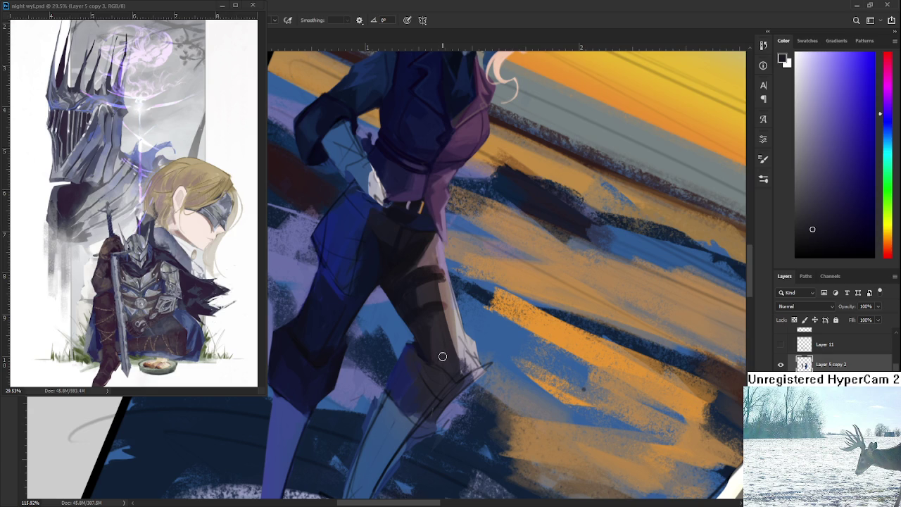
pyautogui.moveTo(422, 342)
pyautogui.mouseDown()
pyautogui.moveTo(471, 294)
pyautogui.moveTo(493, 302)
pyautogui.moveTo(481, 309)
pyautogui.mouseUp()
# Darken the boot's edge with small strokes in a dark boot colour.
pyautogui.keyDown('alt'); pyautogui.click(465, 354); pyautogui.keyUp('alt')
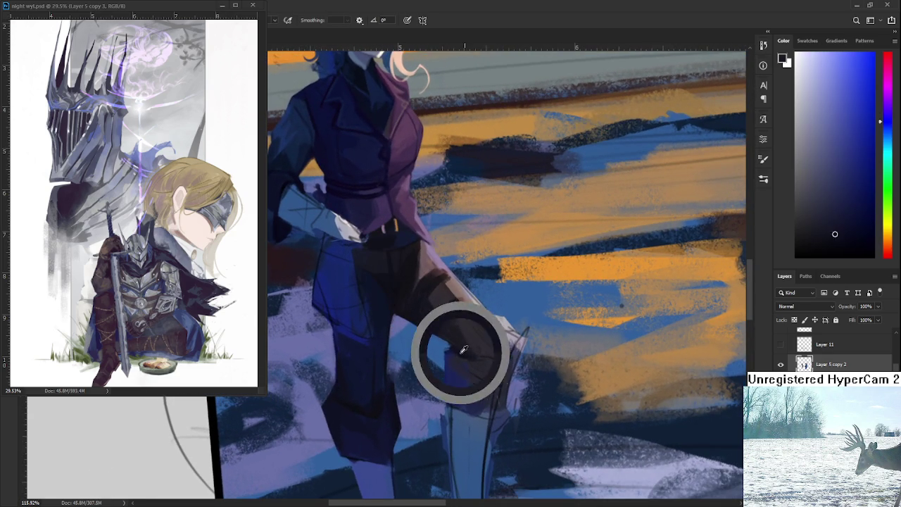
pyautogui.press('e')
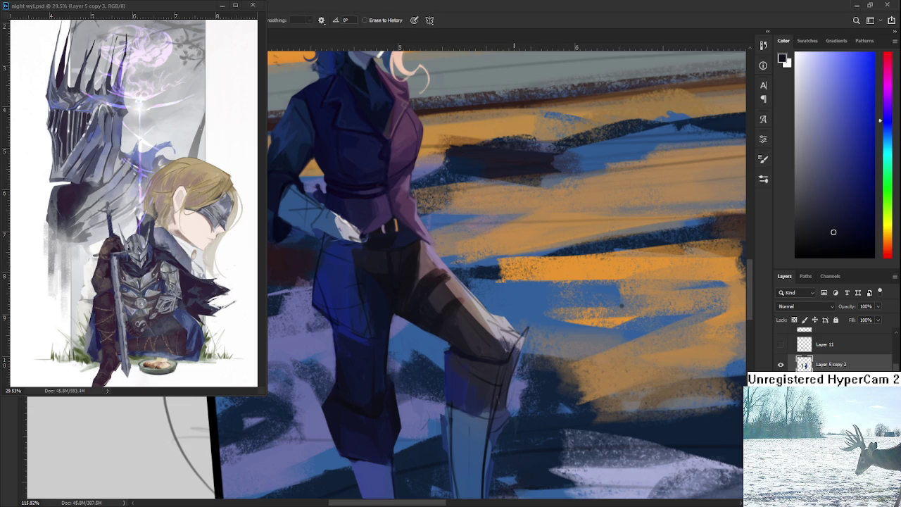
pyautogui.scroll(-2, 620, 304)
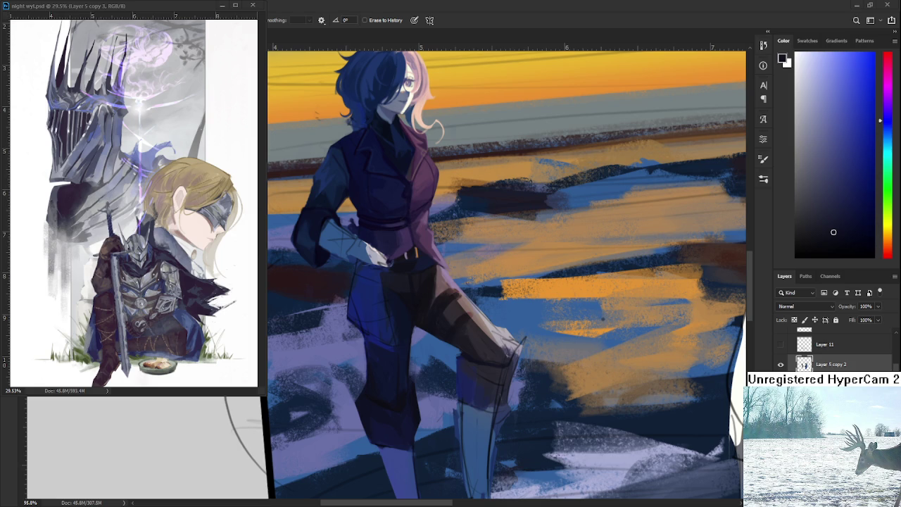
pyautogui.moveTo(497, 360)
pyautogui.mouseDown()
pyautogui.moveTo(515, 371)
pyautogui.moveTo(534, 334)
pyautogui.mouseUp()
pyautogui.moveTo(446, 399); pyautogui.dragTo(451, 424)
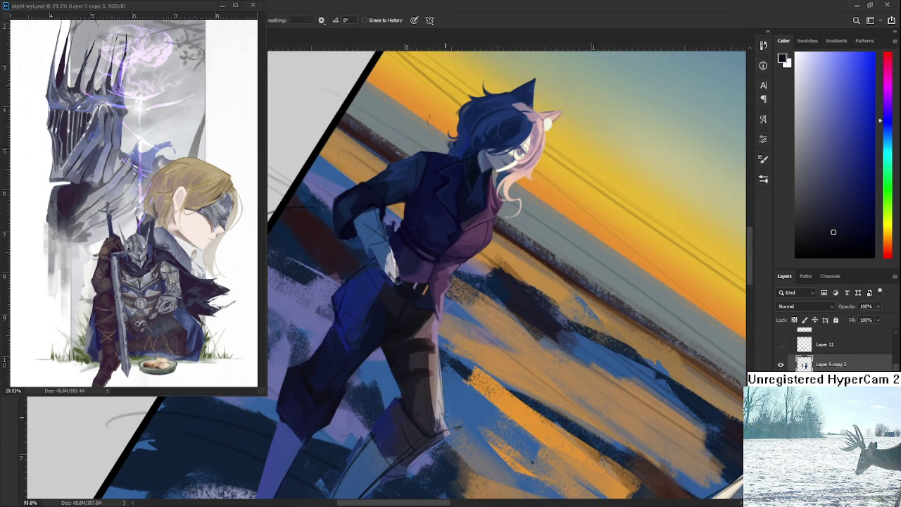
pyautogui.moveTo(444, 380); pyautogui.dragTo(533, 349)
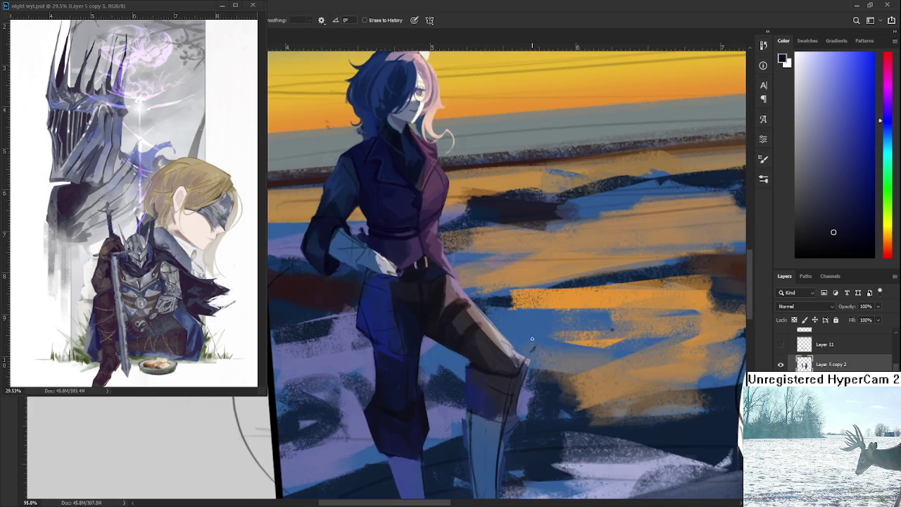
# Erase stray paint along the boot's right and left edges.
pyautogui.scroll(-2, 531, 376)
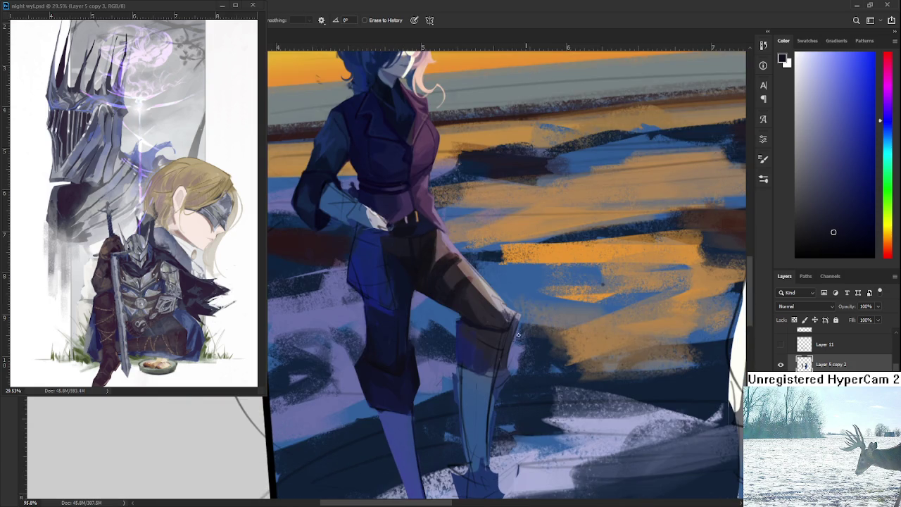
pyautogui.moveTo(508, 375); pyautogui.dragTo(509, 338)
pyautogui.moveTo(502, 372); pyautogui.dragTo(497, 394)
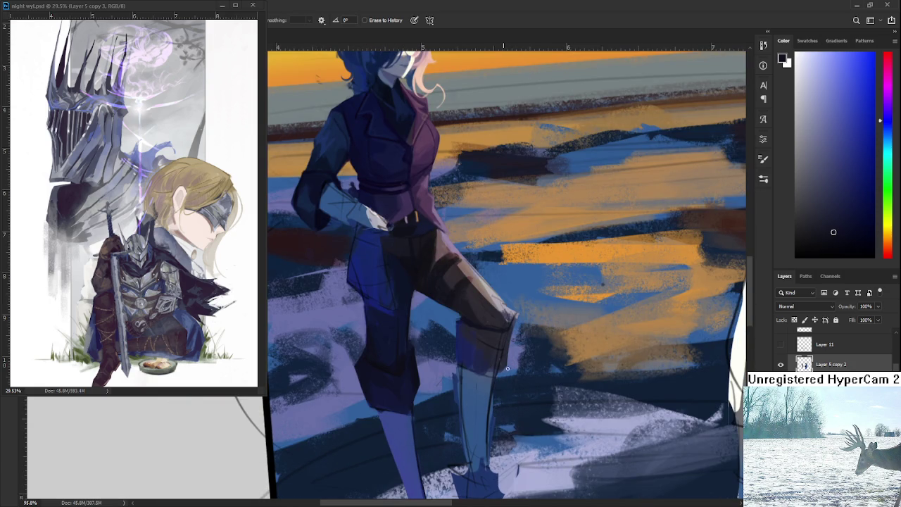
pyautogui.scroll(-1, 500, 401)
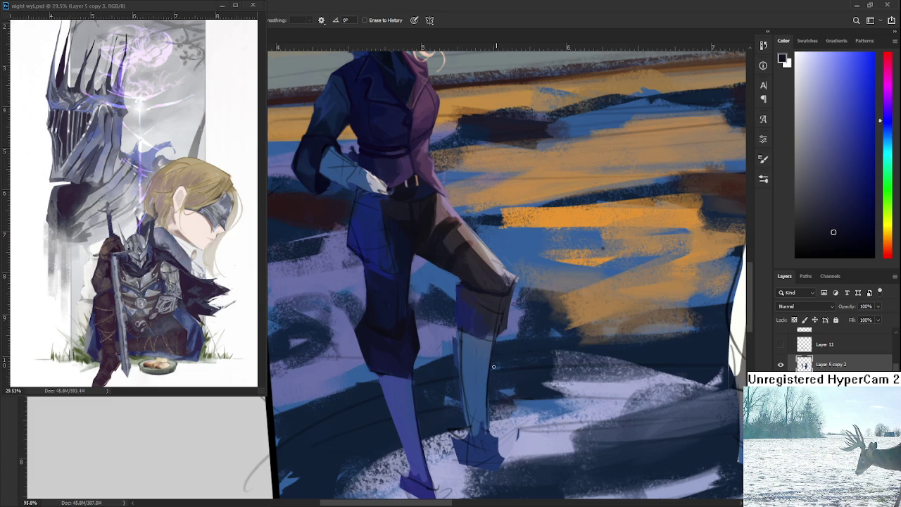
pyautogui.scroll(-1, 486, 373)
pyautogui.hscroll(-1, 485, 373)
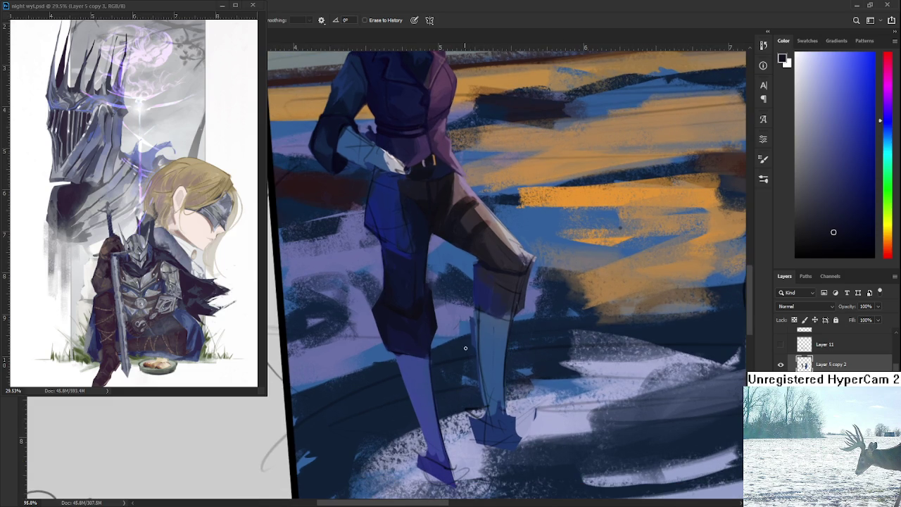
pyautogui.moveTo(471, 318); pyautogui.dragTo(472, 345)
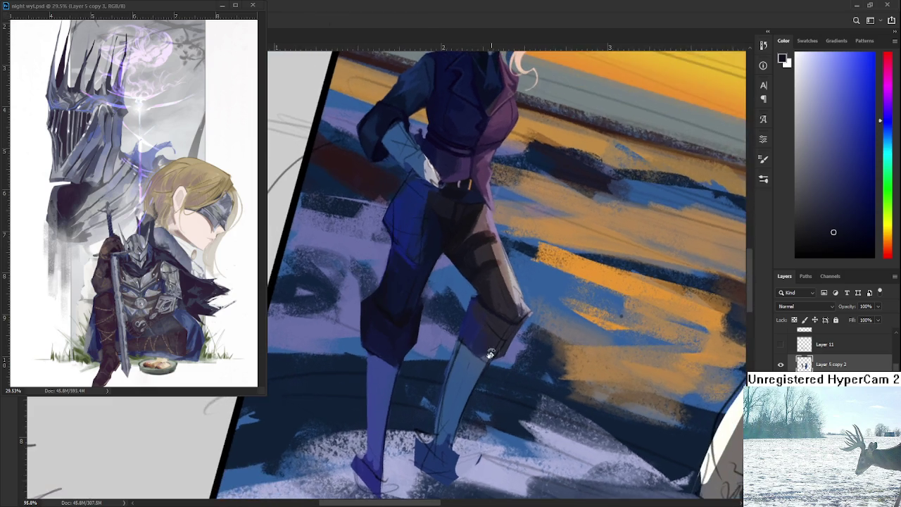
# Darken the leg's left edge and add a light bluish stroke near the foot.
pyautogui.moveTo(558, 301)
pyautogui.mouseDown()
pyautogui.moveTo(443, 380)
pyautogui.moveTo(490, 384)
pyautogui.moveTo(507, 299)
pyautogui.mouseUp()
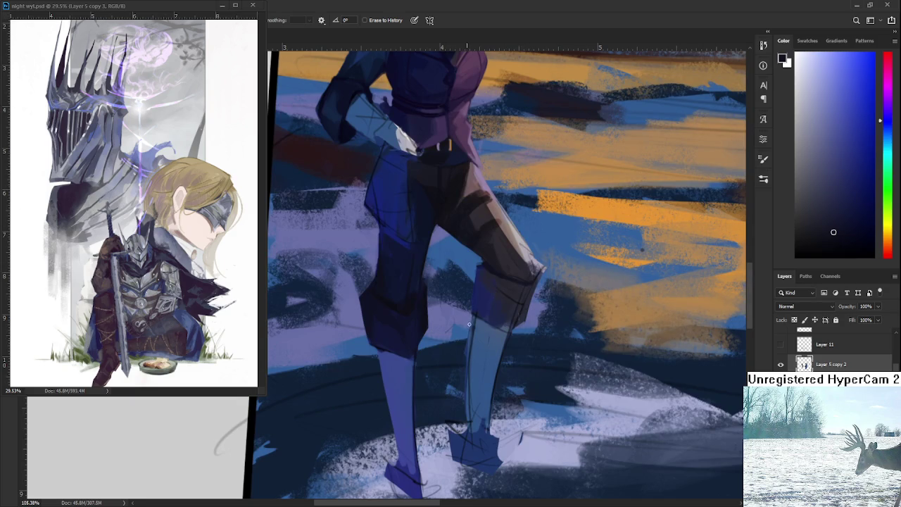
pyautogui.moveTo(469, 361); pyautogui.dragTo(470, 338)
pyautogui.moveTo(454, 424)
pyautogui.mouseDown()
pyautogui.moveTo(455, 452)
pyautogui.moveTo(444, 391)
pyautogui.mouseUp()
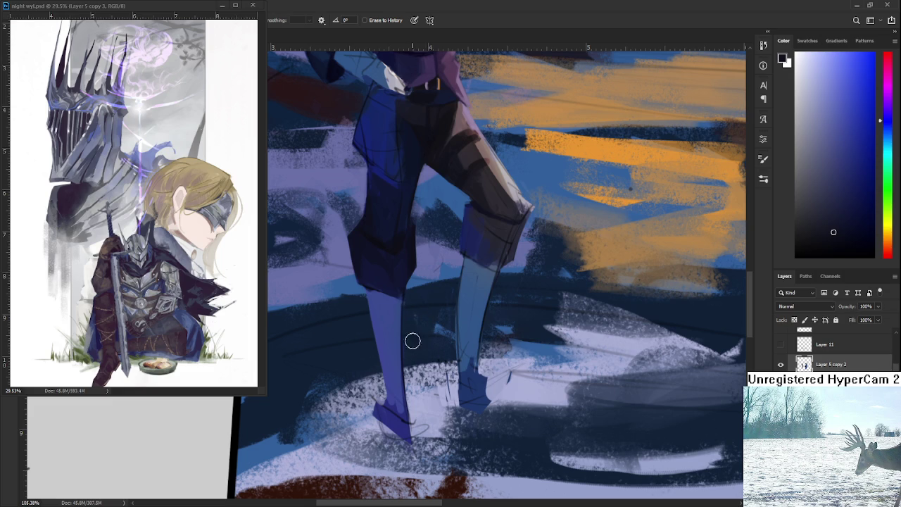
# Clean up the feet, lightening both boot tips and removing dark speckles.
pyautogui.moveTo(405, 440)
pyautogui.mouseDown()
pyautogui.moveTo(407, 411)
pyautogui.moveTo(442, 425)
pyautogui.moveTo(385, 403)
pyautogui.mouseUp()
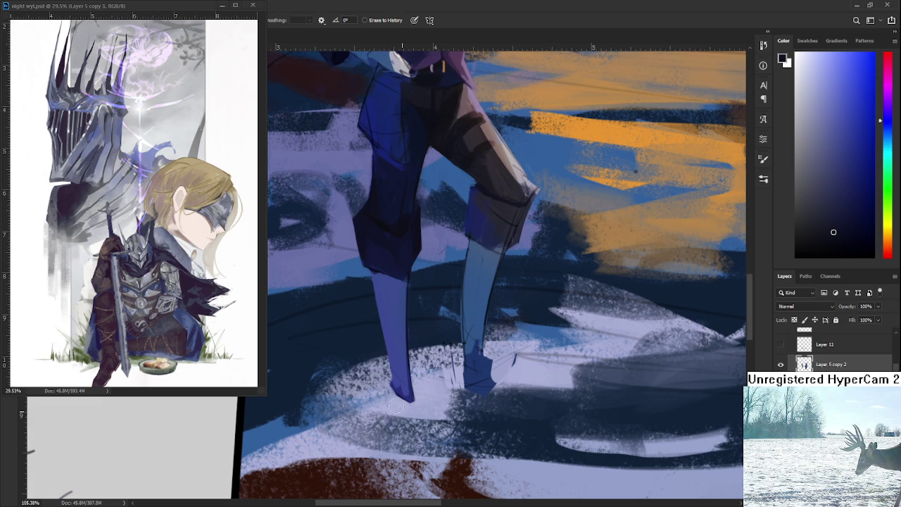
pyautogui.moveTo(398, 399); pyautogui.dragTo(420, 409)
pyautogui.moveTo(445, 364); pyautogui.dragTo(451, 378)
pyautogui.moveTo(494, 358); pyautogui.dragTo(478, 405)
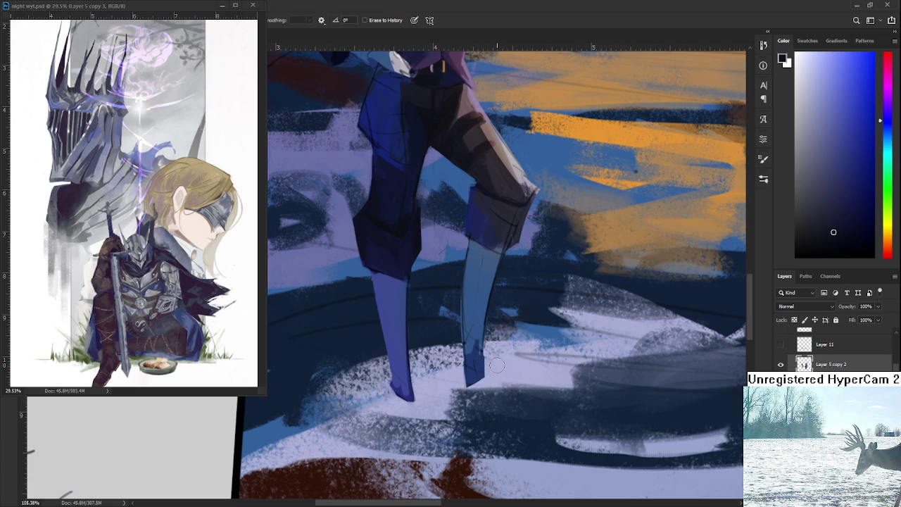
pyautogui.scroll(-5, 496, 364)
pyautogui.scroll(3, 497, 341)
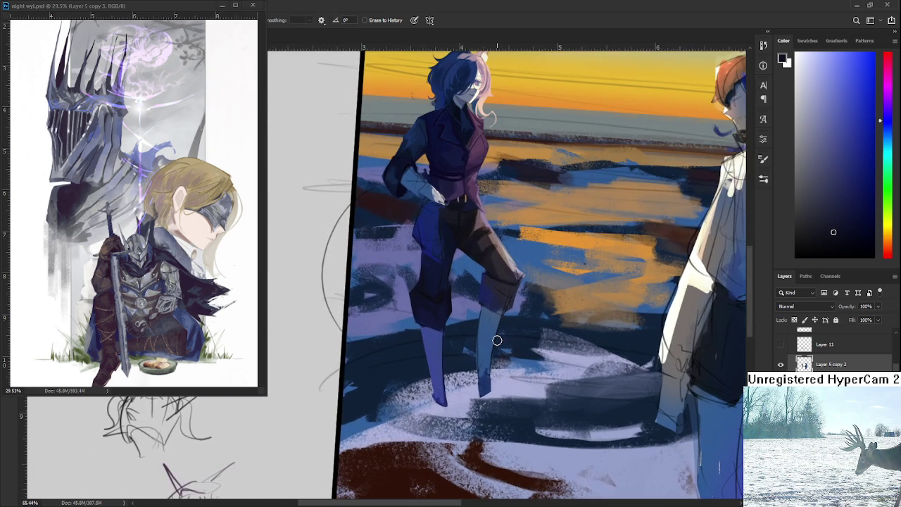
# Tilt and zoom the view onto the trouser leg and sample its blue.
pyautogui.press('r')
pyautogui.moveTo(497, 341); pyautogui.dragTo(451, 313)
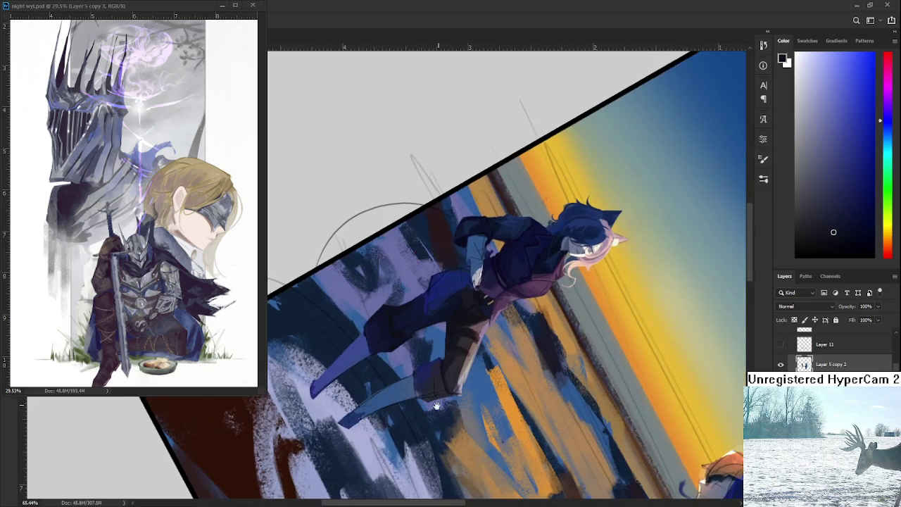
pyautogui.scroll(5, 436, 337)
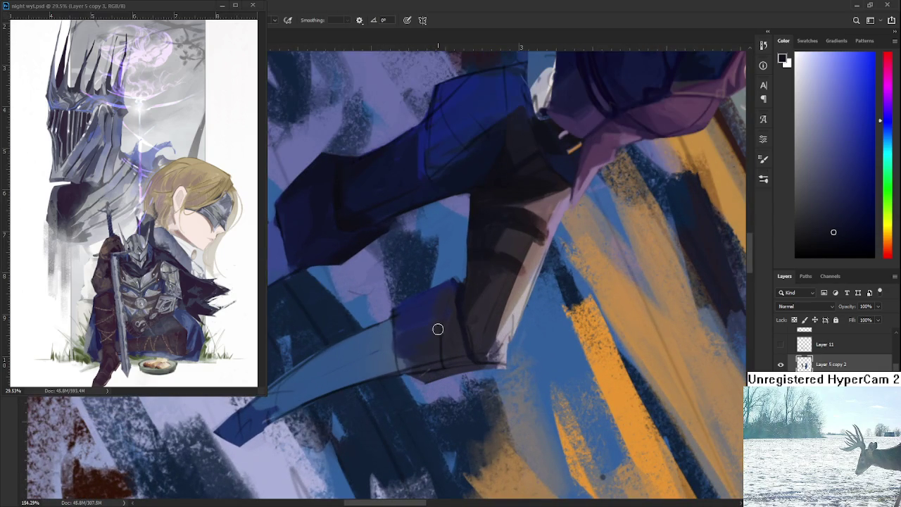
pyautogui.keyDown('alt'); pyautogui.click(396, 342); pyautogui.keyUp('alt')
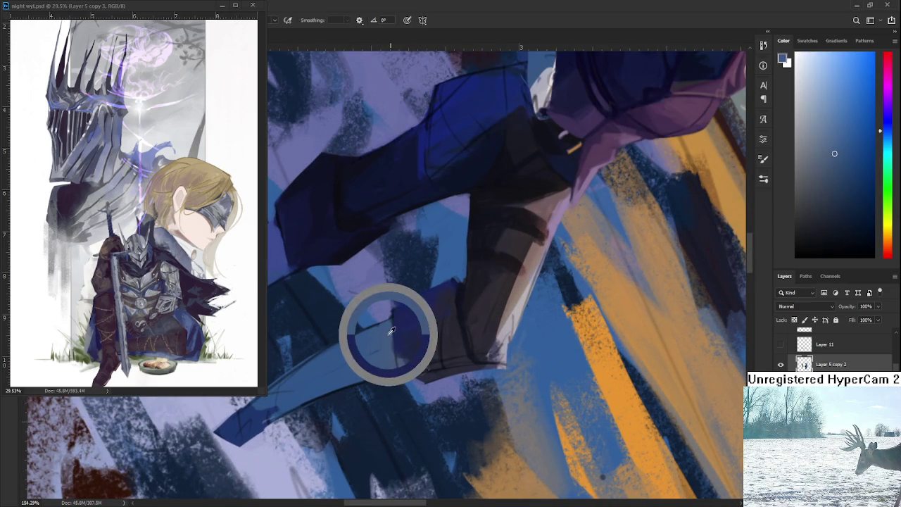
# Sample darker cuff blues and paint deep navy shading over the rolled cuff.
pyautogui.press('e')
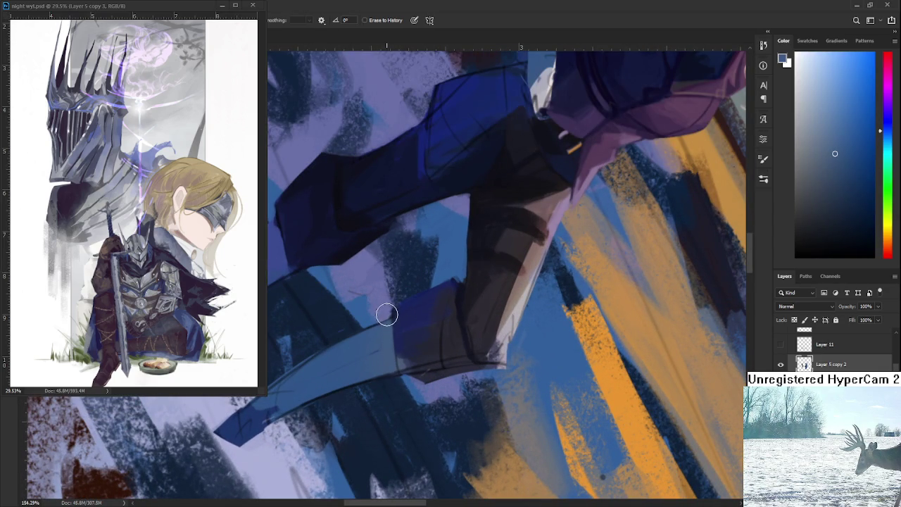
pyautogui.press('b')
pyautogui.keyDown('alt'); pyautogui.click(402, 337); pyautogui.keyUp('alt')
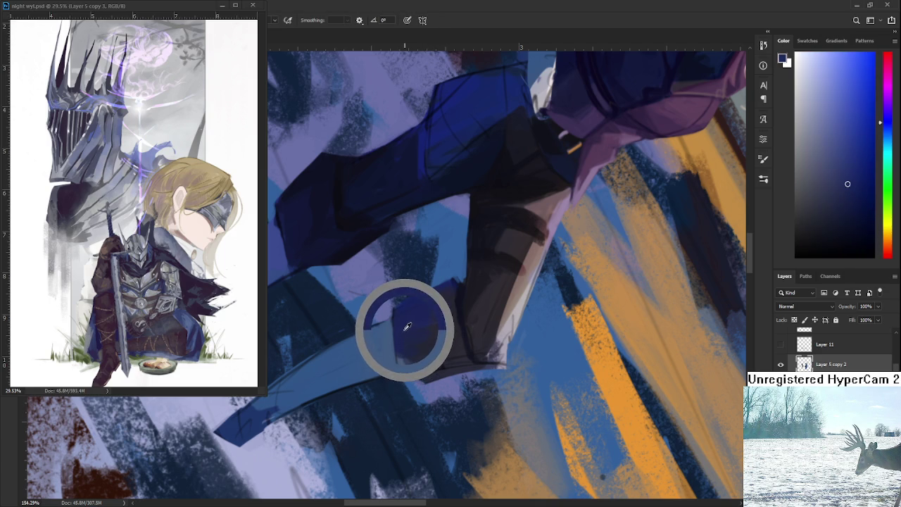
pyautogui.keyDown('alt'); pyautogui.click(415, 350); pyautogui.keyUp('alt')
pyautogui.keyDown('alt'); pyautogui.click(425, 346); pyautogui.keyUp('alt')
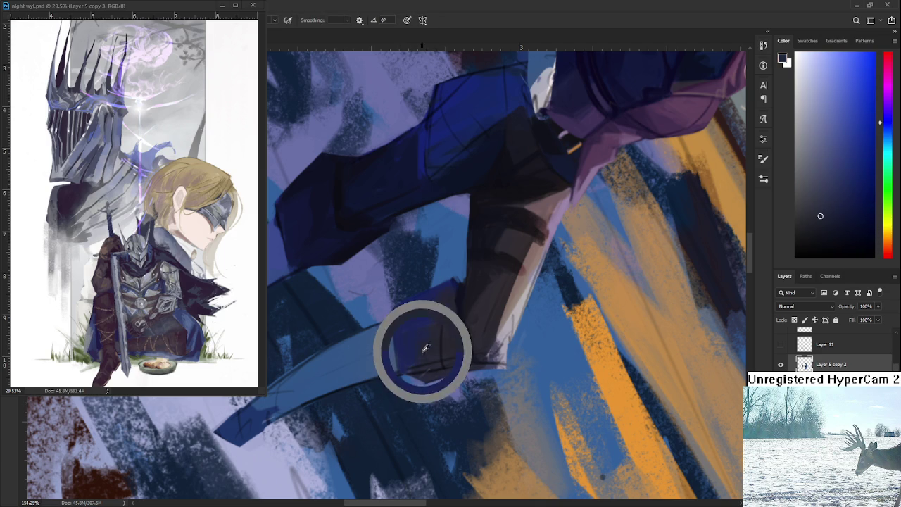
pyautogui.moveTo(429, 344)
pyautogui.mouseDown()
pyautogui.moveTo(661, 176)
pyautogui.moveTo(507, 299)
pyautogui.mouseUp()
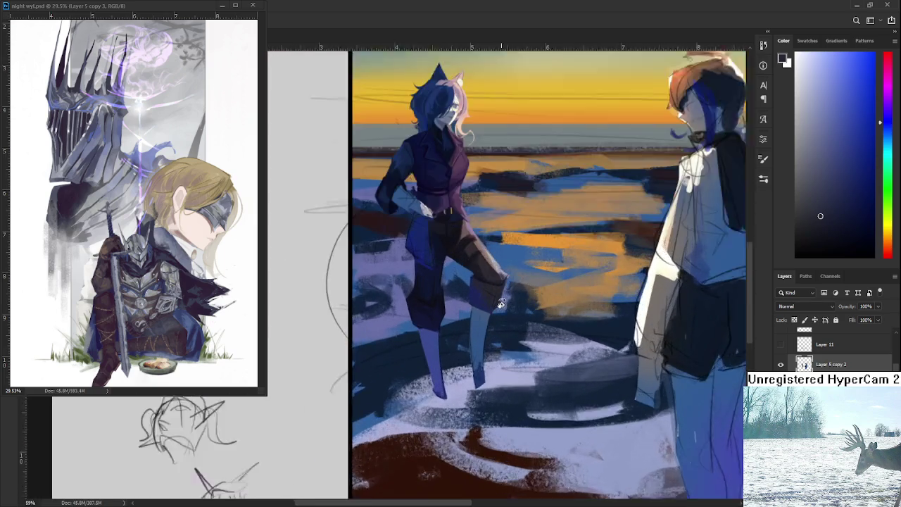
# Zoom in and sample several tones from the girl's bent leg.
pyautogui.scroll(3, 506, 298)
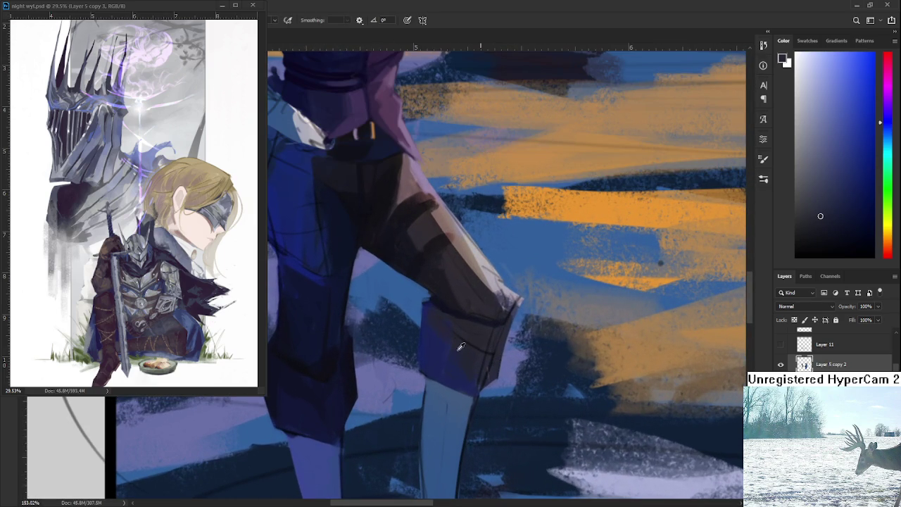
pyautogui.keyDown('alt'); pyautogui.click(470, 333); pyautogui.keyUp('alt')
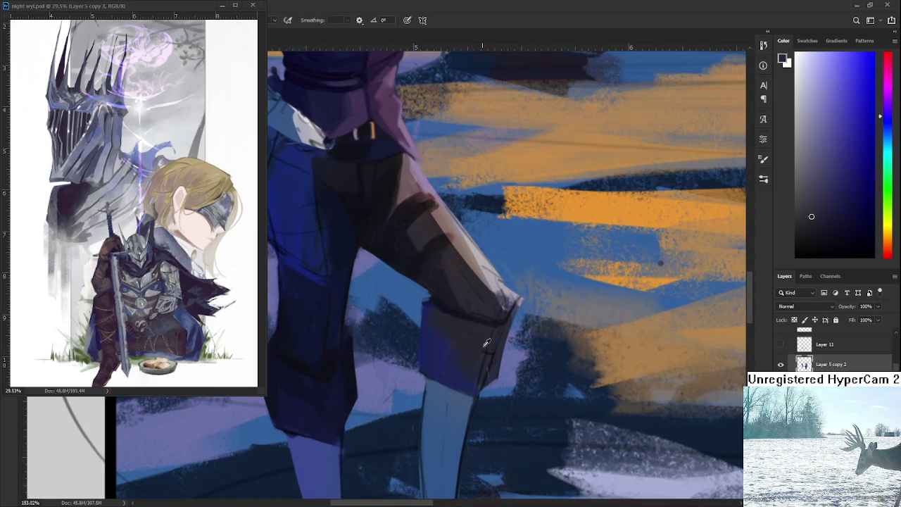
pyautogui.keyDown('alt'); pyautogui.click(488, 343); pyautogui.keyUp('alt')
pyautogui.keyDown('alt'); pyautogui.click(494, 367); pyautogui.keyUp('alt')
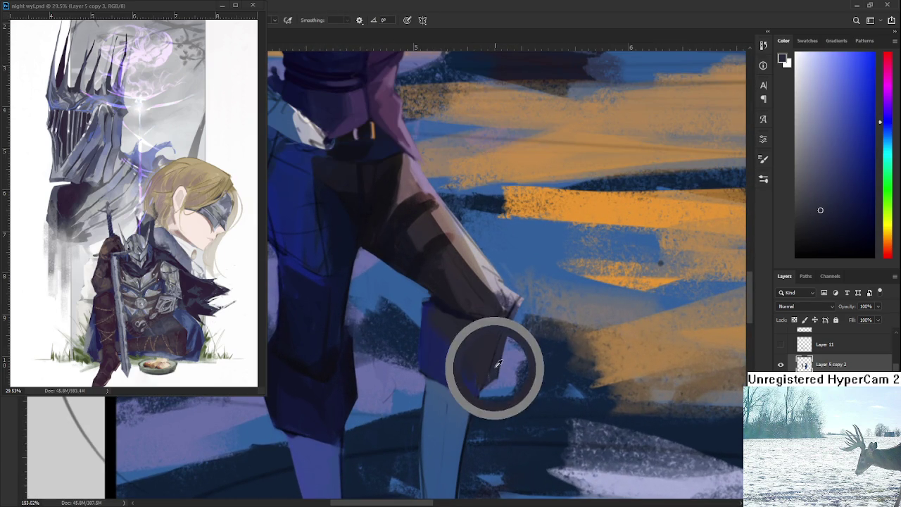
pyautogui.press('e')
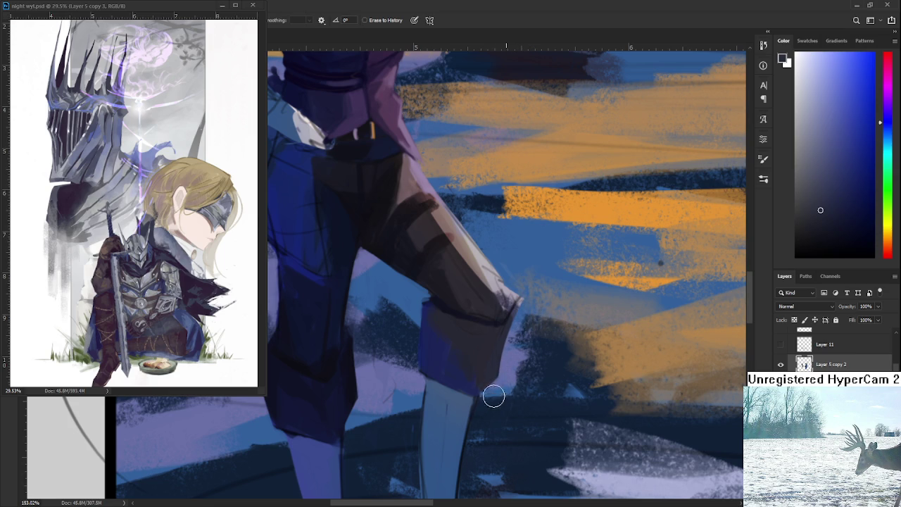
# Paint a light pinkish-grey highlight along the leg's right edge above the cuff.
pyautogui.press('r')
pyautogui.moveTo(526, 334); pyautogui.dragTo(506, 340)
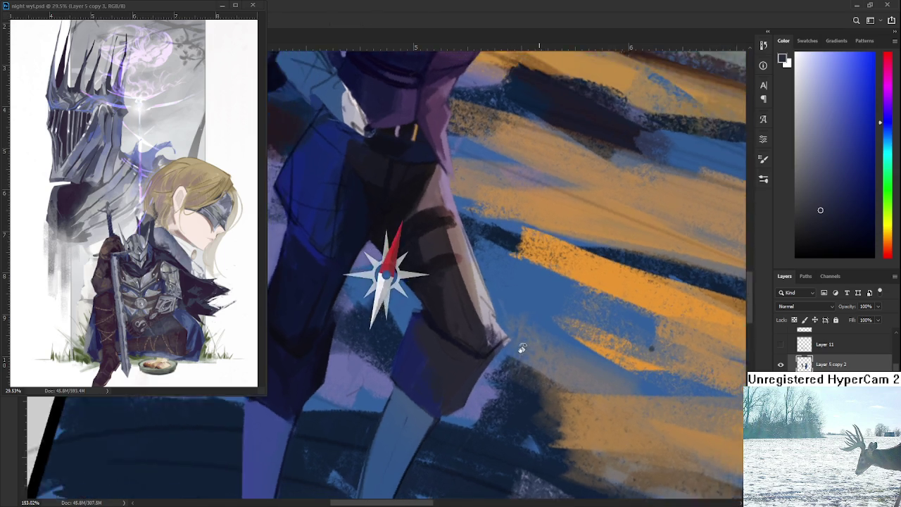
pyautogui.press('b')
pyautogui.keyDown('alt'); pyautogui.click(482, 317); pyautogui.keyUp('alt')
pyautogui.moveTo(482, 317)
pyautogui.mouseDown()
pyautogui.moveTo(494, 355)
pyautogui.moveTo(494, 346)
pyautogui.mouseUp()
pyautogui.press('e')
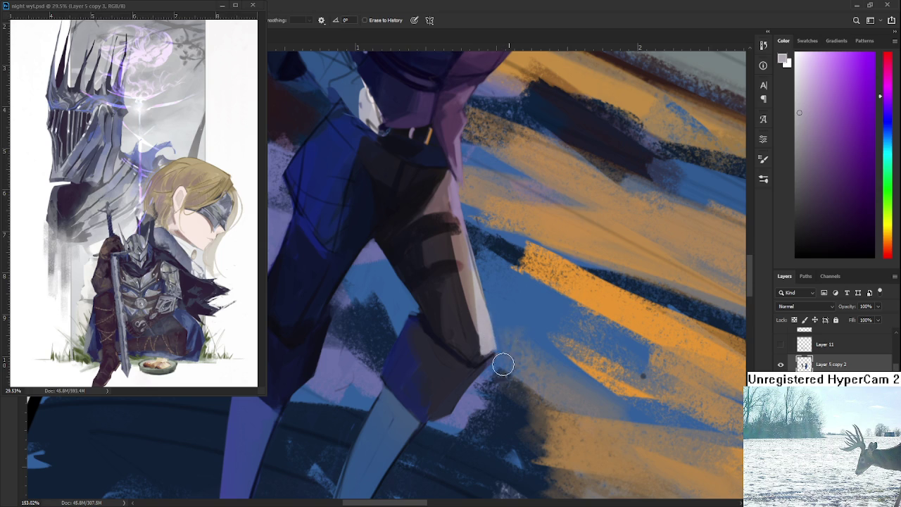
pyautogui.moveTo(500, 387); pyautogui.dragTo(539, 380)
pyautogui.scroll(-5, 195, 443)
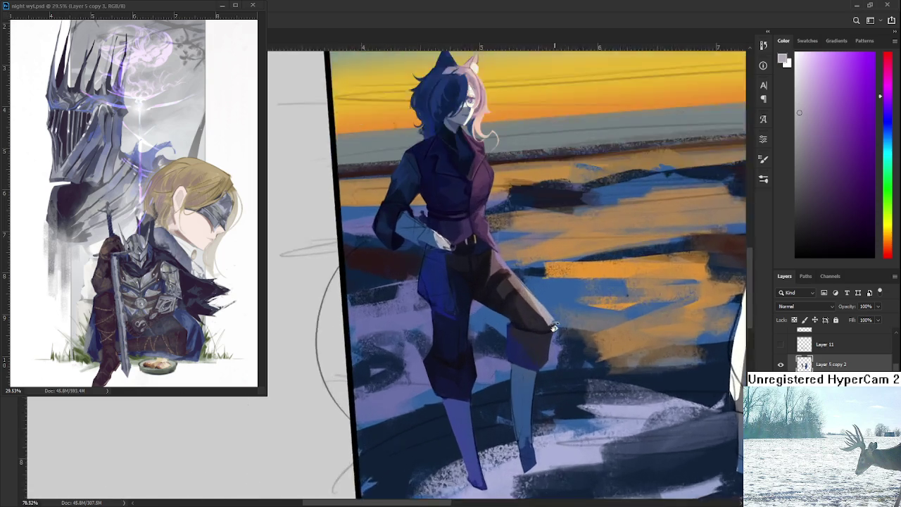
# Paint a thin pale highlight along the knee edge of the raised leg.
pyautogui.scroll(5, 578, 317)
pyautogui.moveTo(578, 317)
pyautogui.mouseDown()
pyautogui.moveTo(493, 352)
pyautogui.moveTo(474, 343)
pyautogui.mouseUp()
pyautogui.scroll(3, 473, 364)
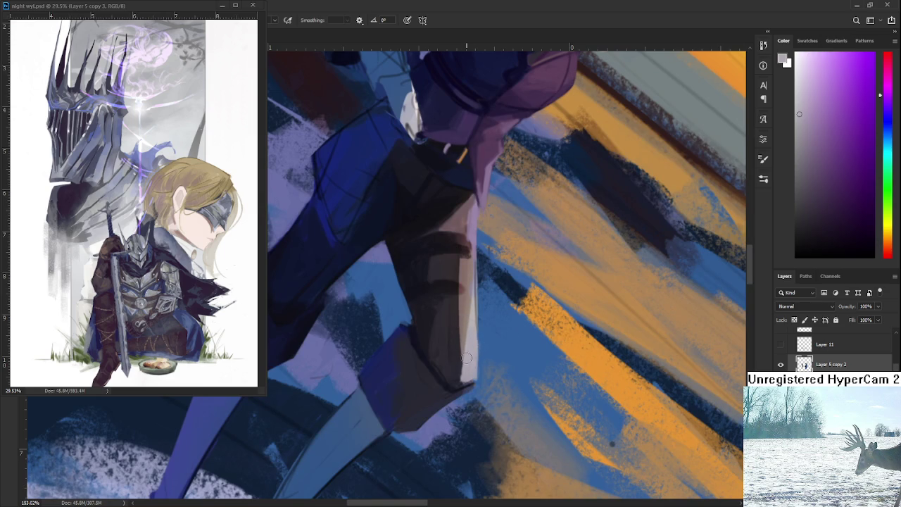
pyautogui.press('e')
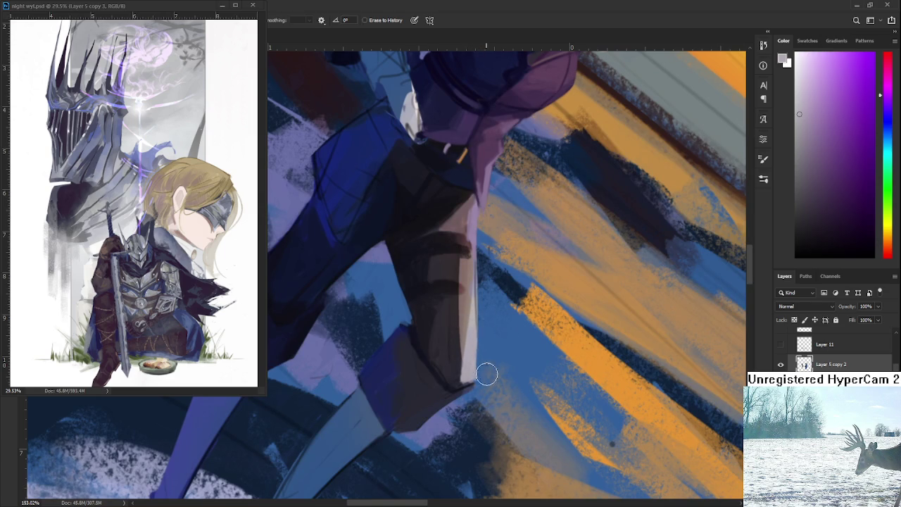
pyautogui.press('b')
pyautogui.press('e')
pyautogui.moveTo(472, 365)
pyautogui.mouseDown()
pyautogui.moveTo(463, 385)
pyautogui.moveTo(534, 334)
pyautogui.moveTo(529, 291)
pyautogui.moveTo(547, 316)
pyautogui.mouseUp()
pyautogui.press('r')
# Sample dark blue shades from the leg and the navy cuff.
pyautogui.keyDown('alt'); pyautogui.click(468, 352); pyautogui.keyUp('alt')
pyautogui.keyDown('alt'); pyautogui.click(483, 352); pyautogui.keyUp('alt')
pyautogui.keyDown('alt'); pyautogui.click(500, 354); pyautogui.keyUp('alt')
pyautogui.keyDown('alt'); pyautogui.click(496, 376); pyautogui.keyUp('alt')
pyautogui.keyDown('alt'); pyautogui.click(508, 382); pyautogui.keyUp('alt')
pyautogui.keyDown('alt'); pyautogui.click(513, 372); pyautogui.keyUp('alt')
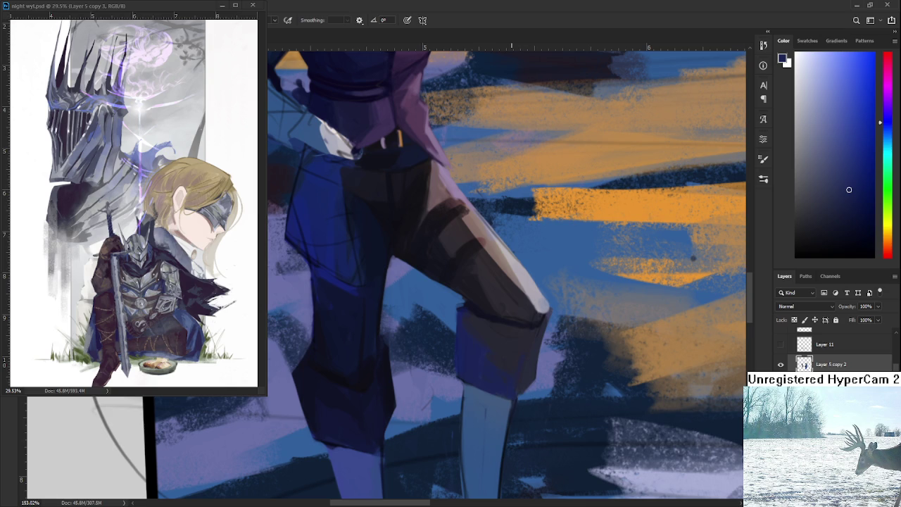
pyautogui.scroll(-2, 510, 368)
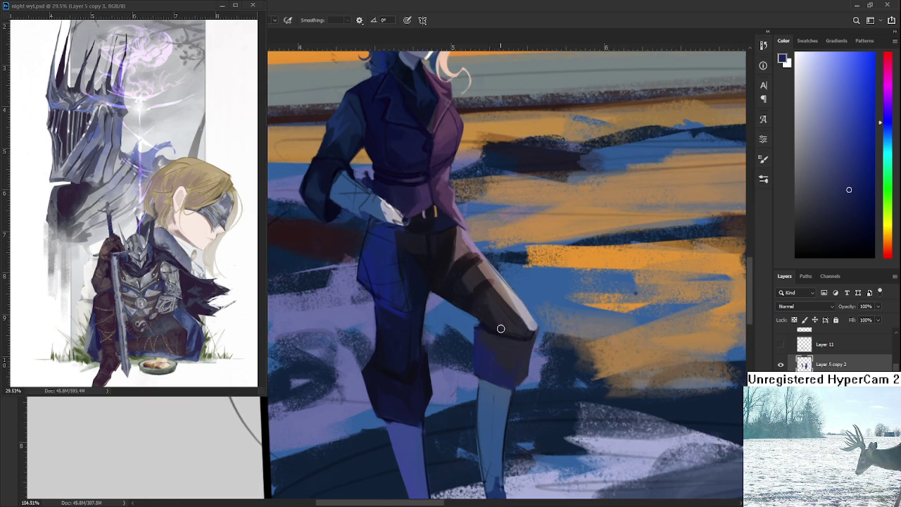
pyautogui.moveTo(501, 323)
pyautogui.mouseDown()
pyautogui.moveTo(423, 262)
pyautogui.moveTo(398, 329)
pyautogui.mouseUp()
pyautogui.keyDown('alt'); pyautogui.click(423, 342); pyautogui.keyUp('alt')
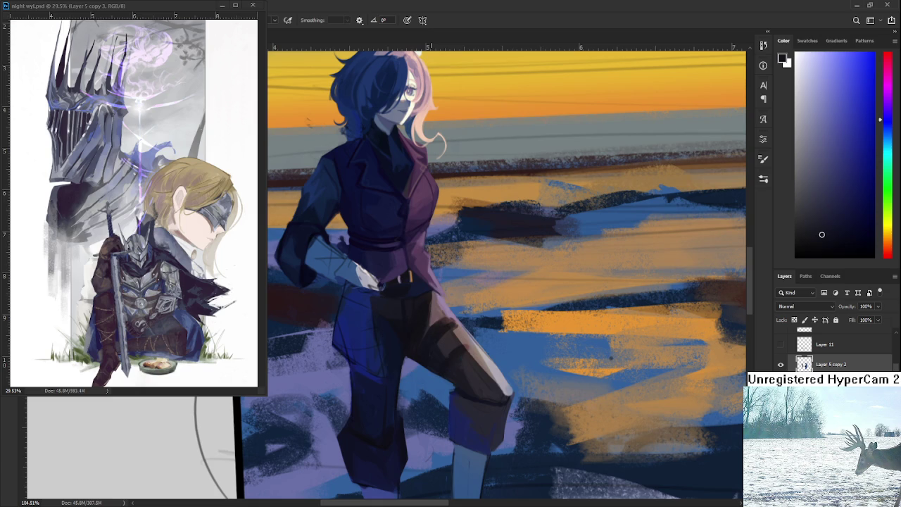
pyautogui.scroll(4, 418, 318)
pyautogui.keyDown('alt'); pyautogui.click(380, 221); pyautogui.keyUp('alt')
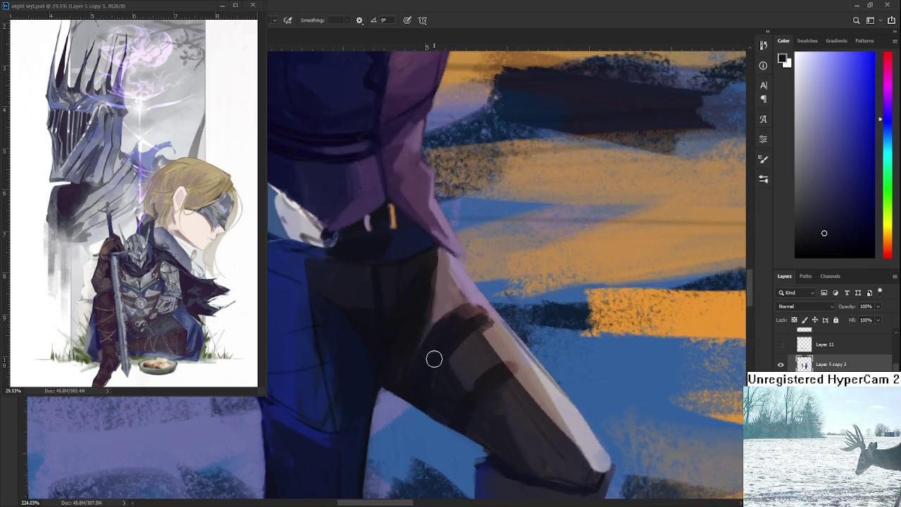
pyautogui.scroll(-5, 434, 359)
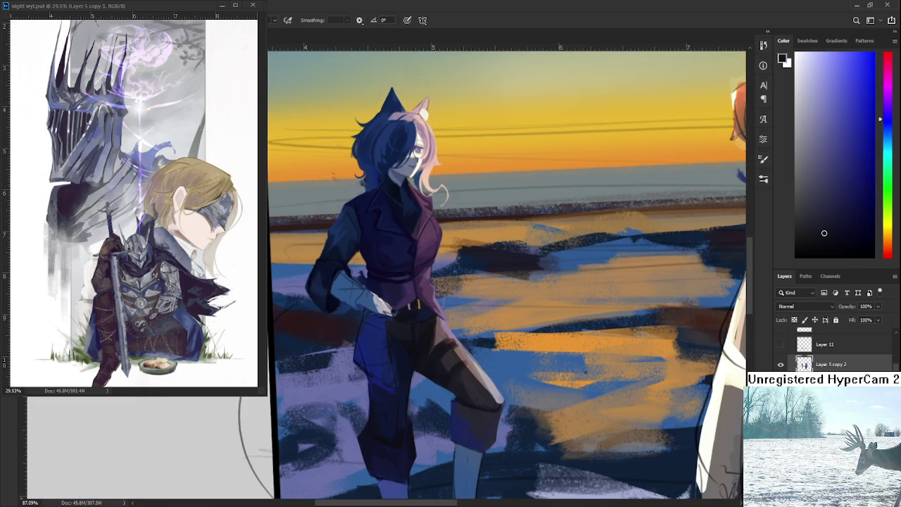